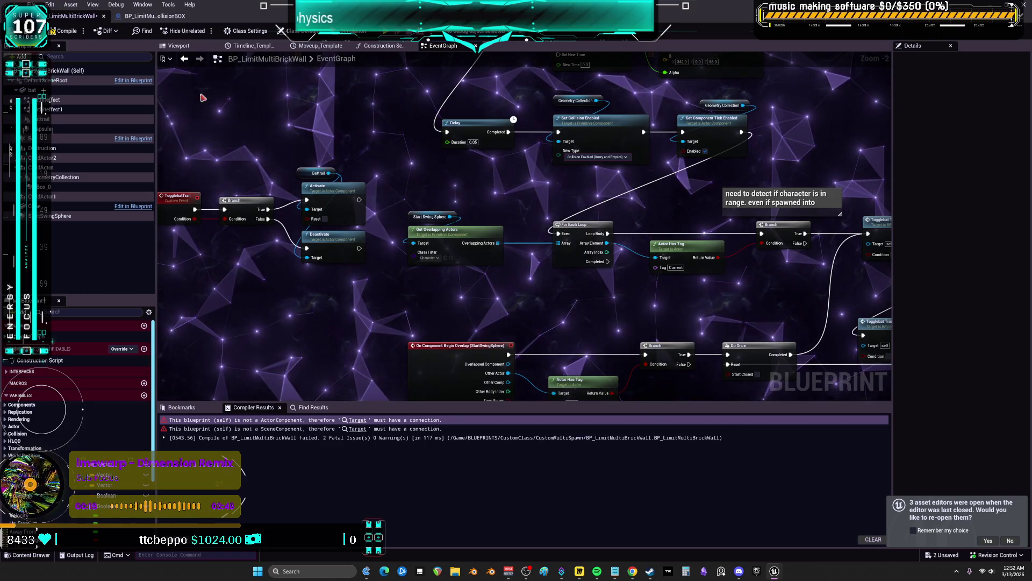
Drag the BeginPlay row and the Delay/Set Collision row higher, then clear the selection.
scroll(202, 98, "down", 2)
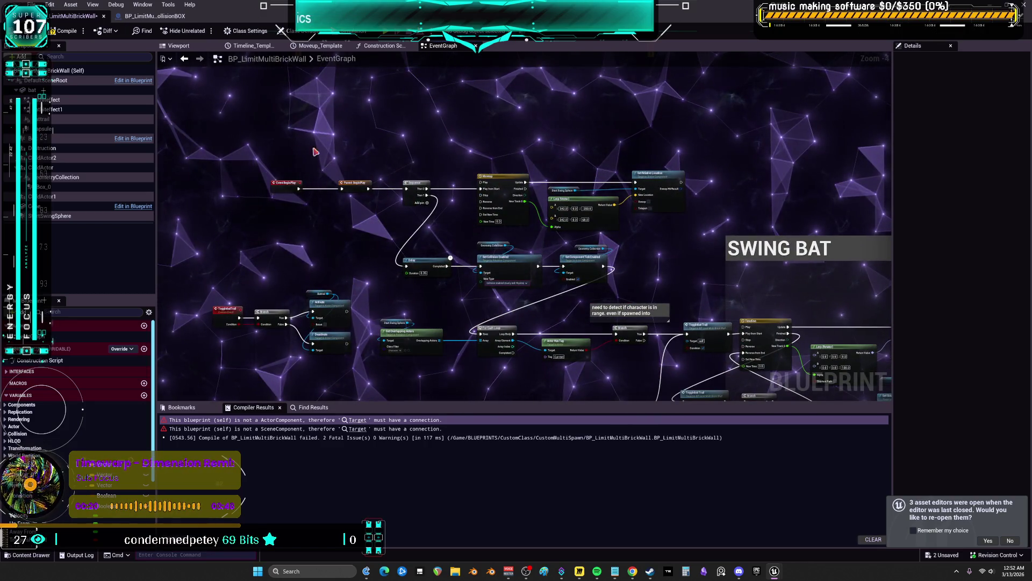
mouse_move(212, 138)
left_mouse_down()
mouse_move(668, 207)
mouse_move(656, 164)
left_mouse_up()
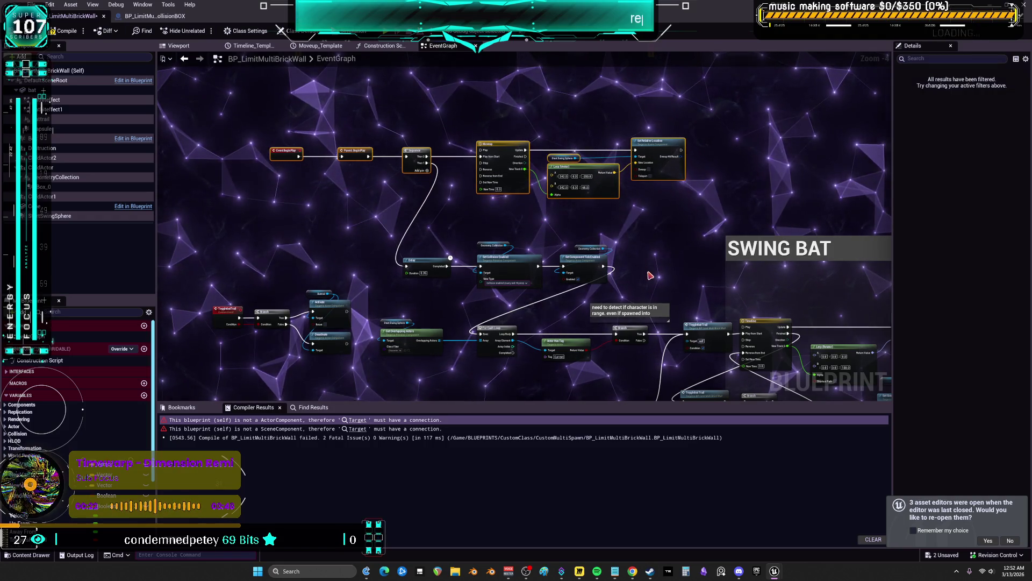
mouse_move(613, 285)
left_mouse_down()
mouse_move(400, 240)
mouse_move(414, 227)
left_mouse_up()
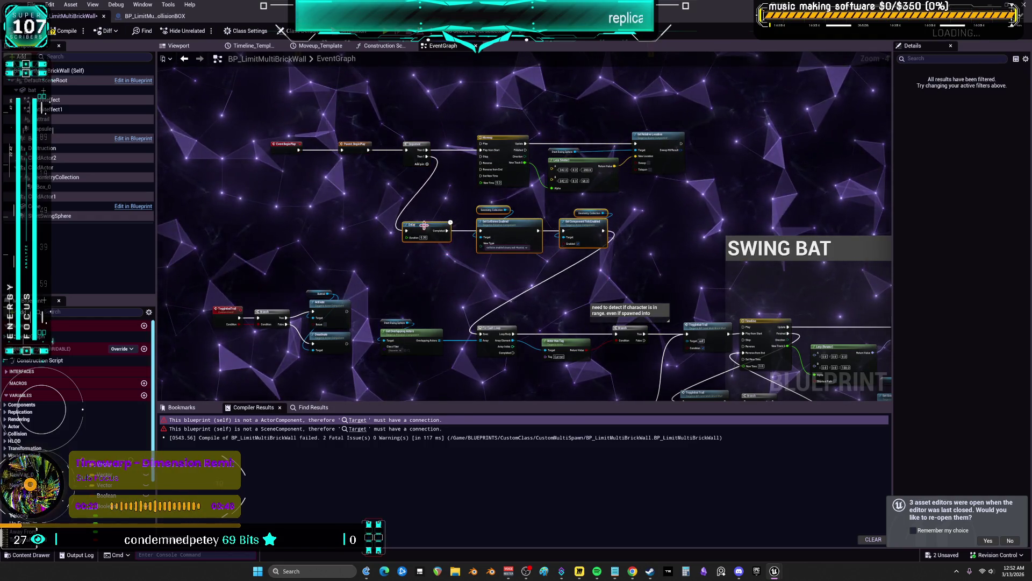
left_click(622, 269)
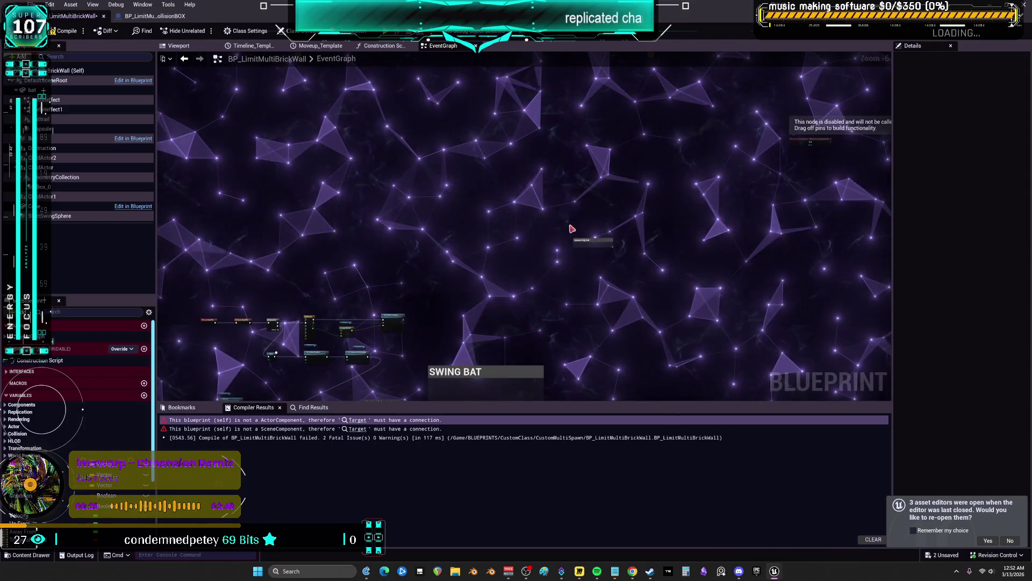
Zoom the EventGraph in and out to check the adjusted node rows.
scroll(572, 228, "up", 2)
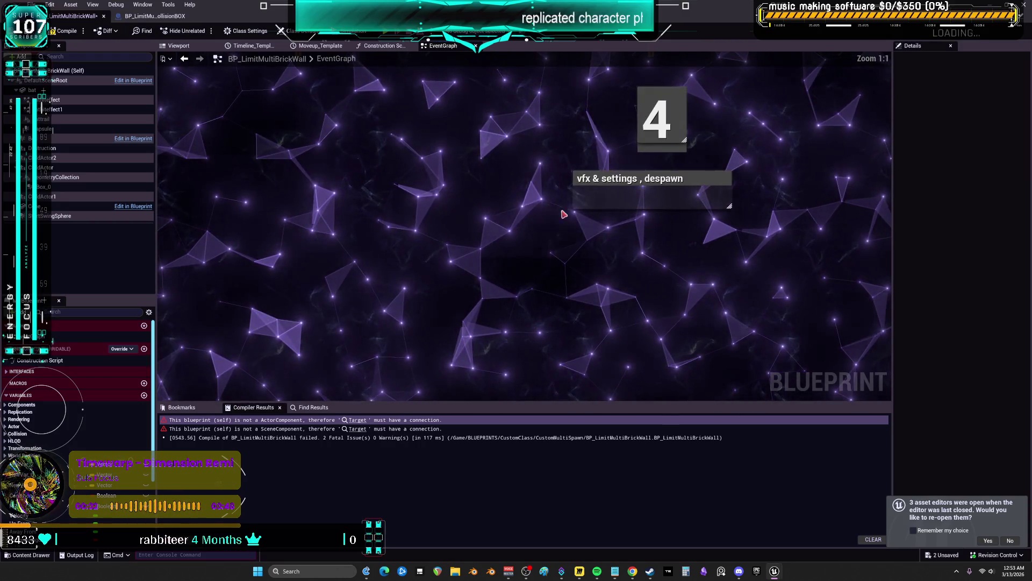
scroll(533, 242, "down", 8)
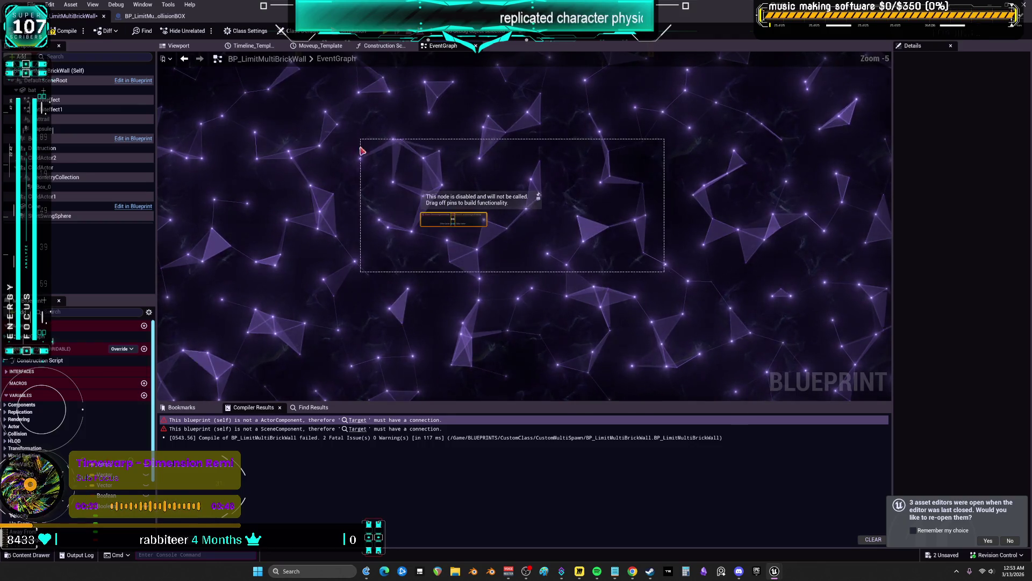
scroll(344, 153, "up", 3)
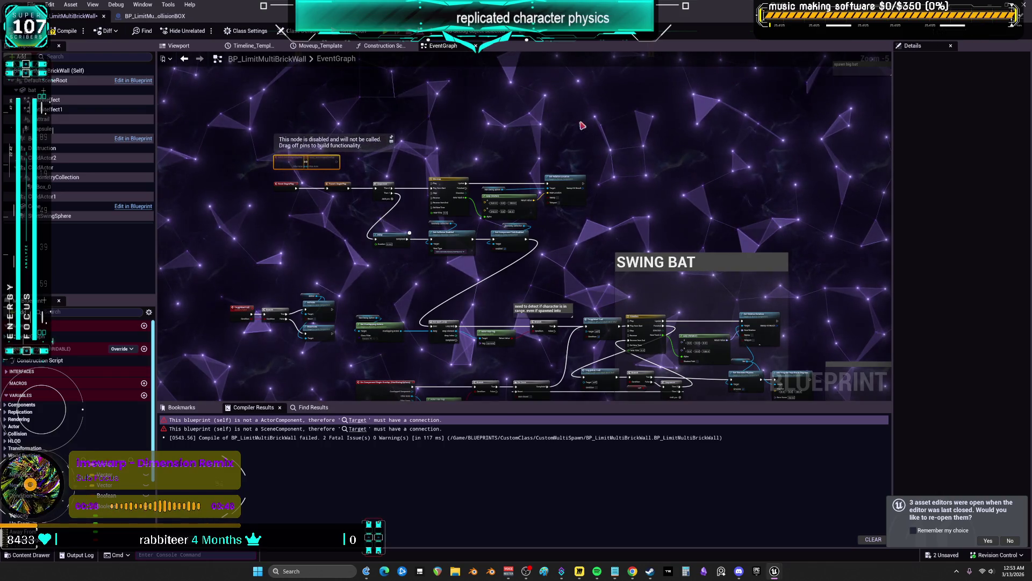
scroll(646, 172, "down", 5)
scroll(645, 169, "up", 5)
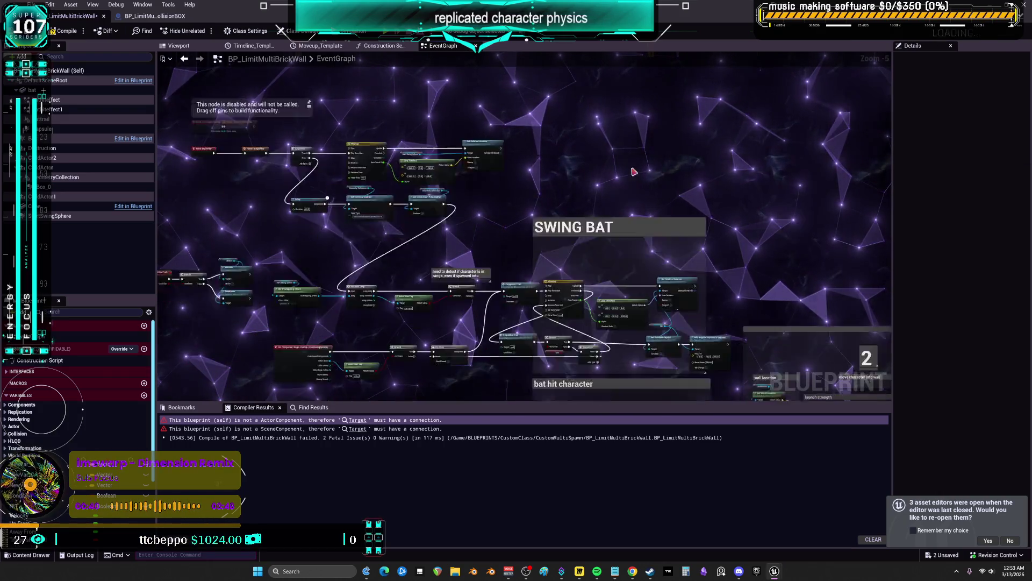
scroll(633, 171, "down", 2)
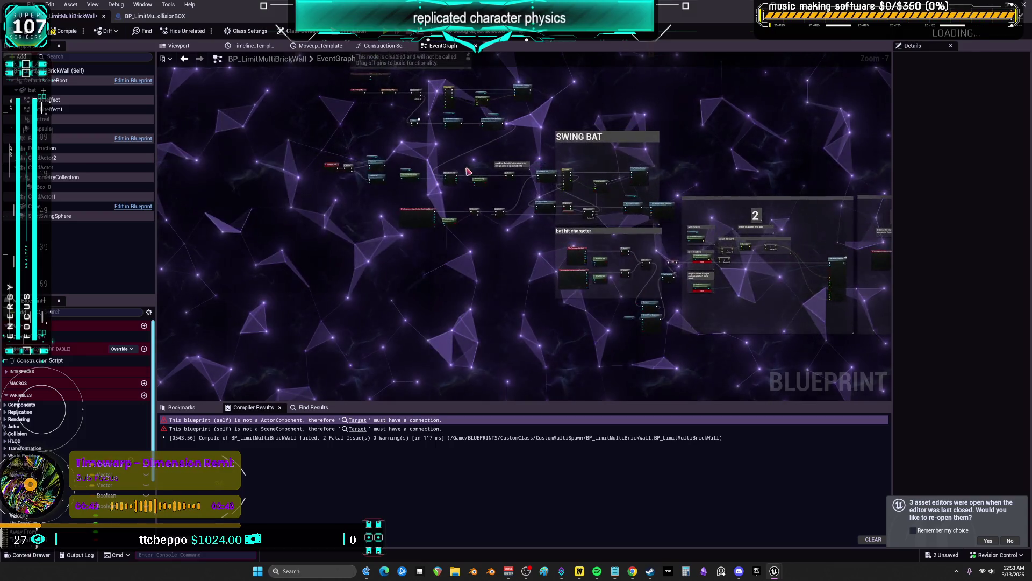
scroll(468, 171, "up", 6)
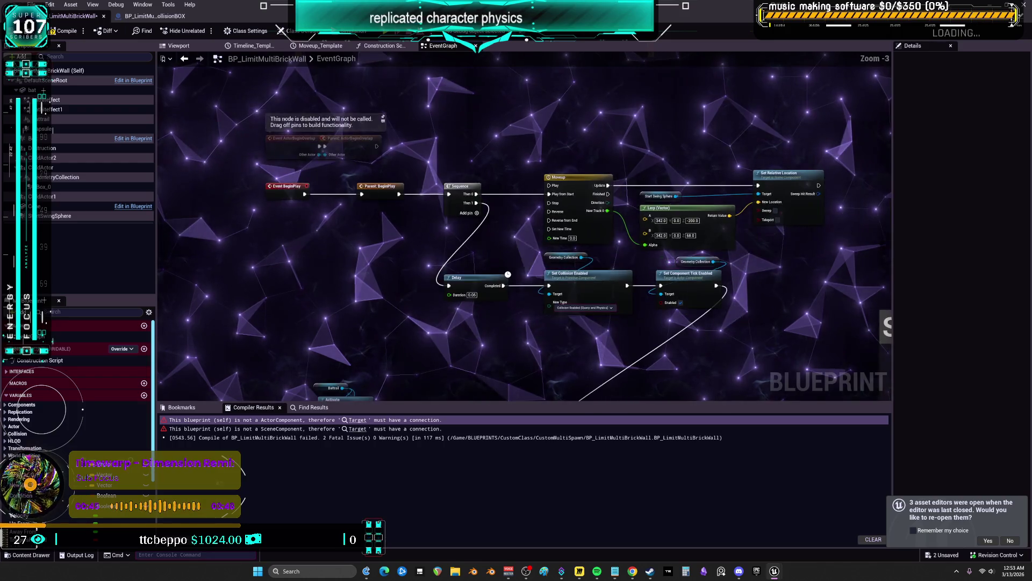
scroll(595, 232, "down", 2)
scroll(440, 245, "down", 2)
scroll(548, 236, "up", 2)
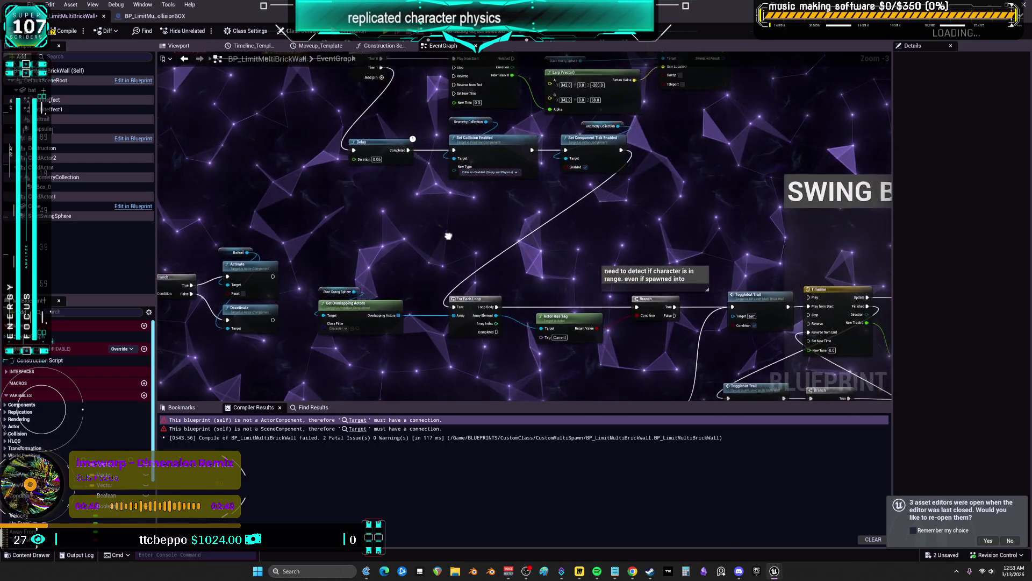
scroll(548, 236, "down", 2)
scroll(548, 235, "up", 2)
scroll(548, 236, "up", 1)
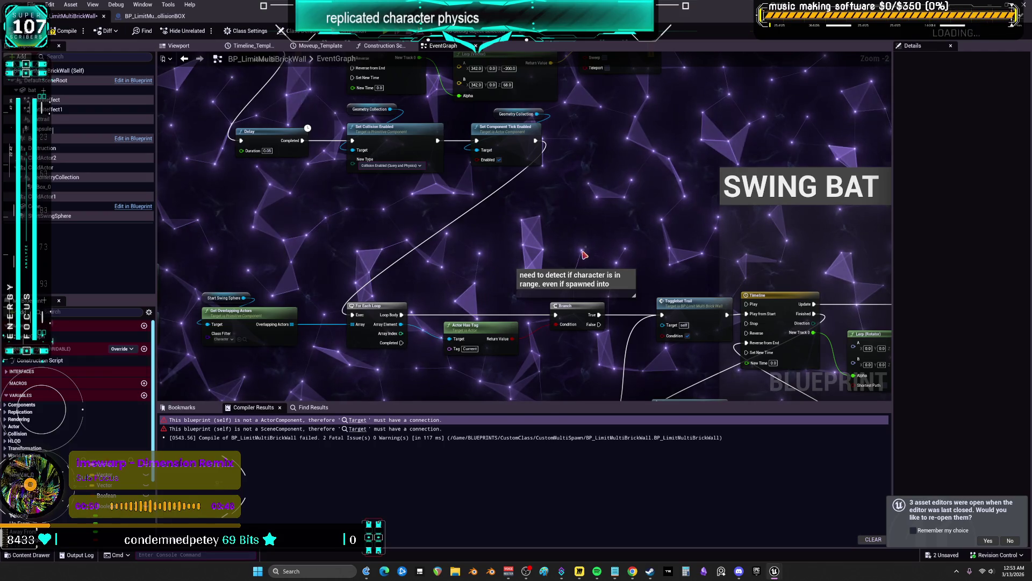
left_click(574, 274)
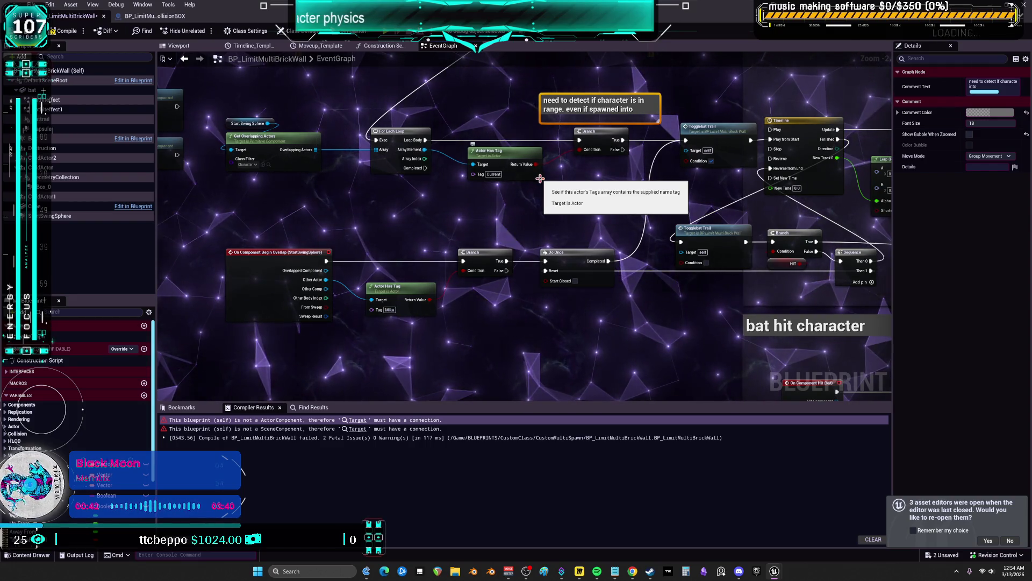
Add two reroute points on the Then 1 → Reset wire and line them up beneath the Sequence node.
left_click(647, 274)
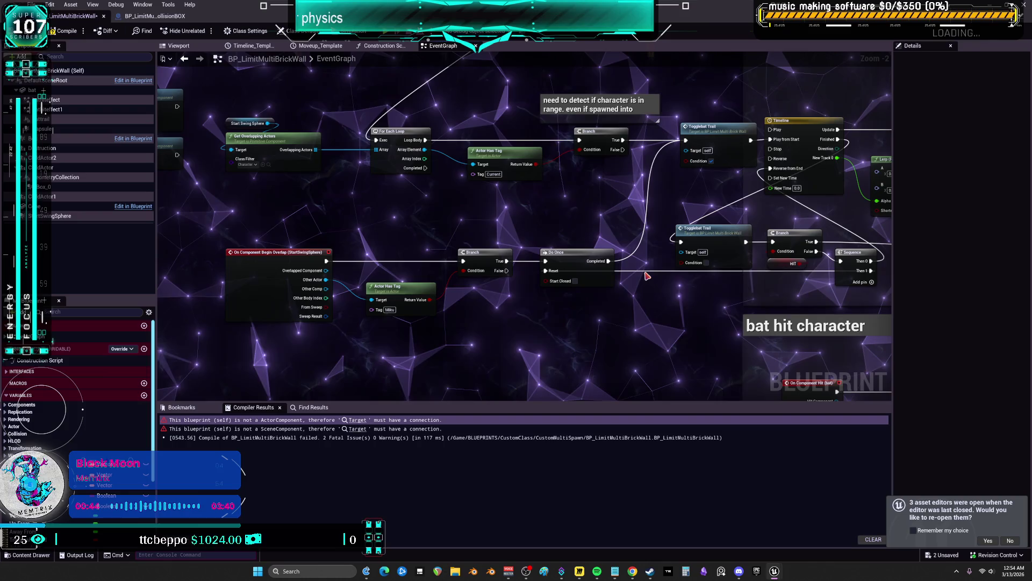
double_click(647, 271)
mouse_move(645, 271)
left_mouse_down()
mouse_move(643, 294)
mouse_move(541, 295)
left_mouse_up()
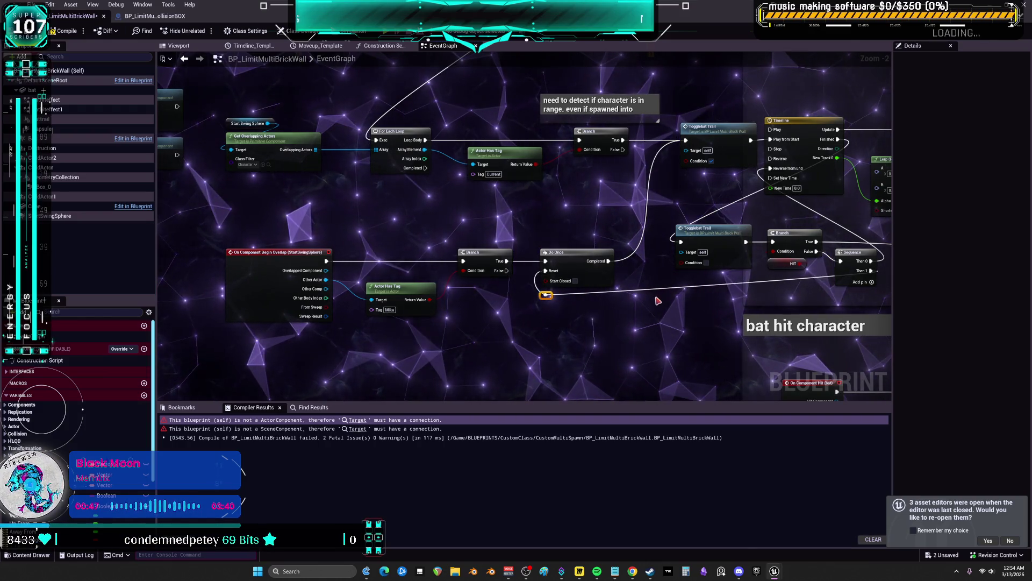
double_click(657, 295)
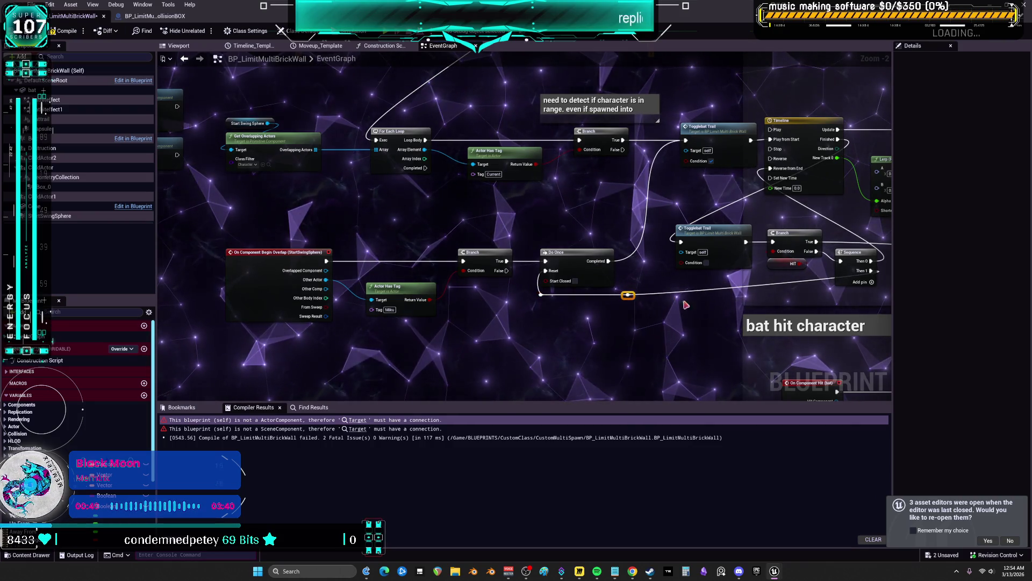
left_click_drag(752, 319, 614, 320)
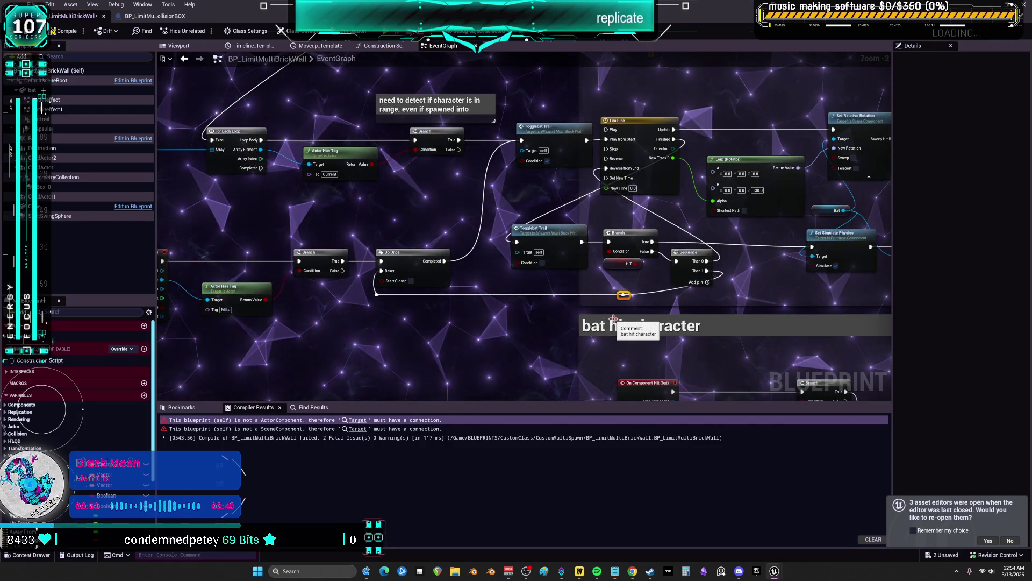
left_click_drag(677, 295, 711, 294)
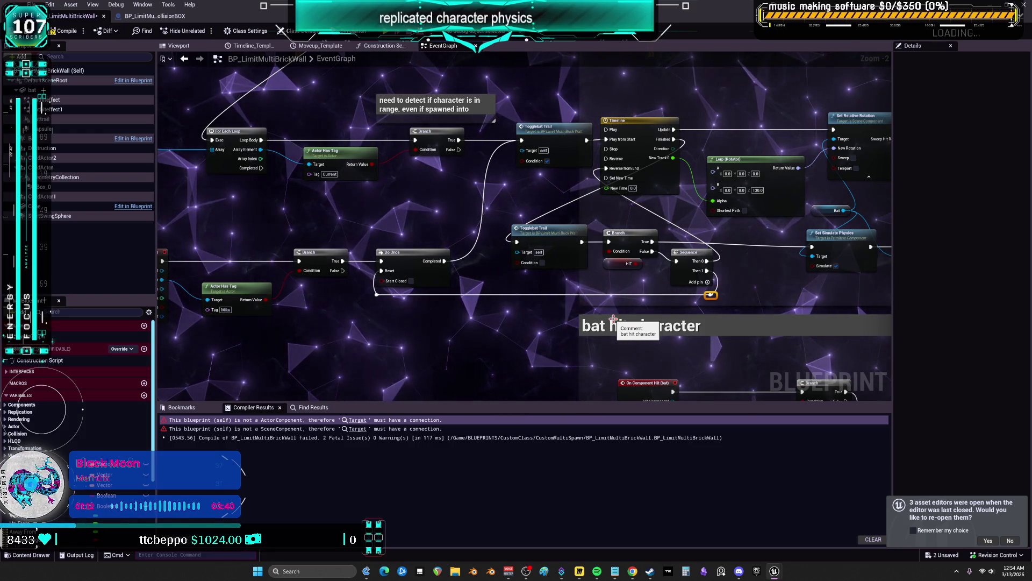
scroll(613, 318, "down", 2)
mouse_move(376, 322)
left_mouse_down()
mouse_move(676, 112)
mouse_move(521, 112)
mouse_move(591, 75)
left_mouse_up()
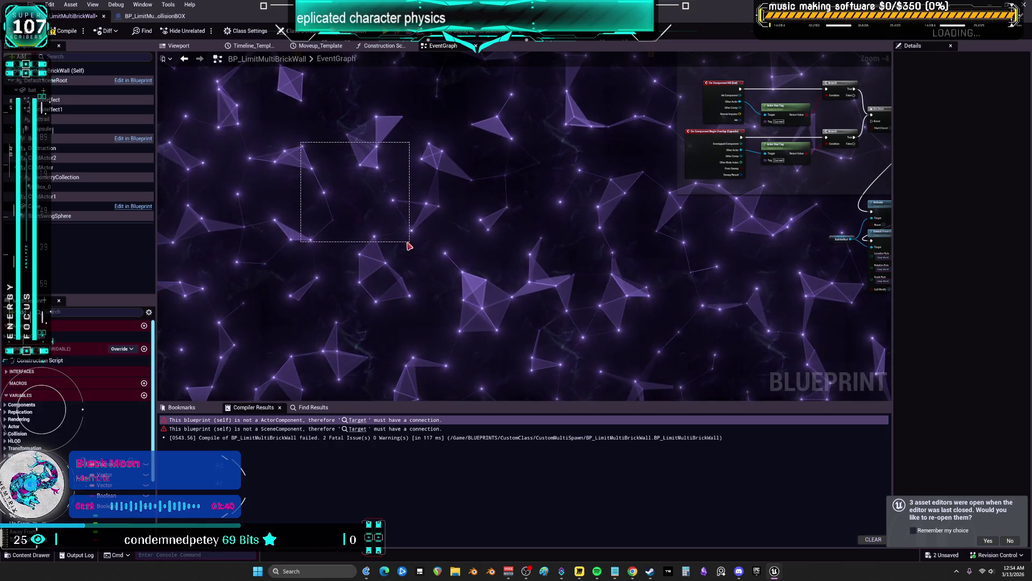
left_click_drag(409, 242, 406, 244)
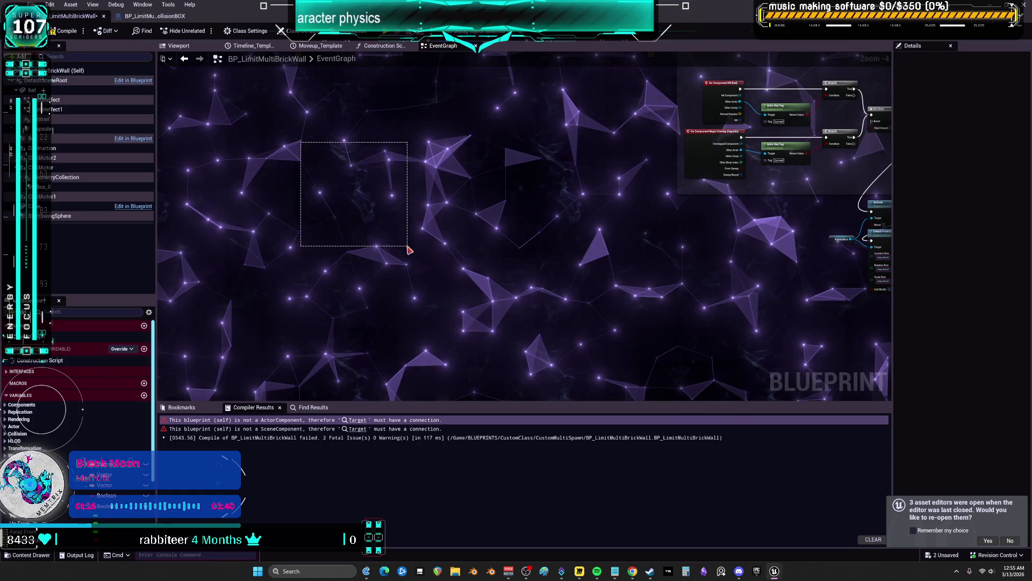
left_click_drag(498, 167, 525, 149)
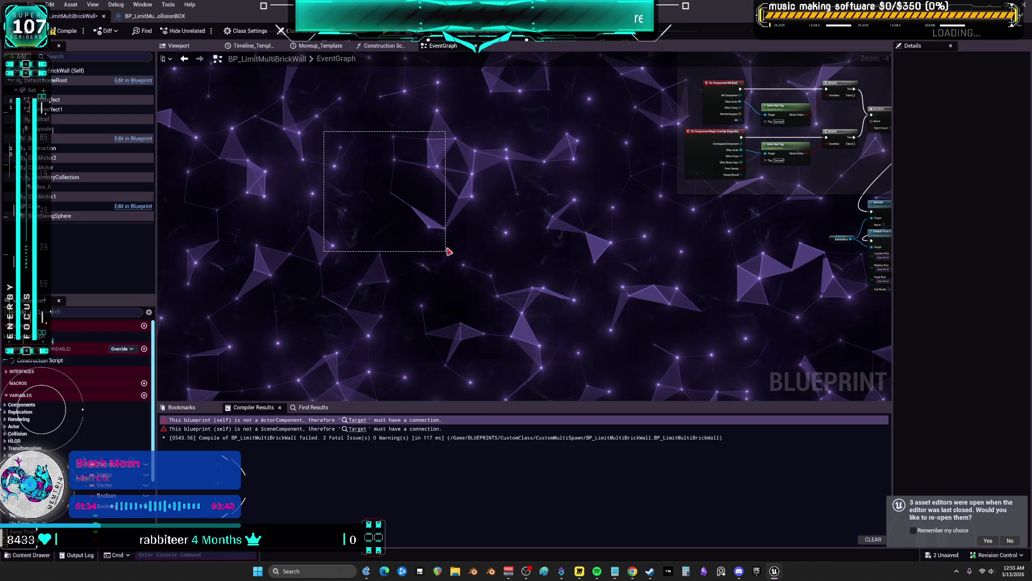
left_click_drag(448, 251, 596, 120)
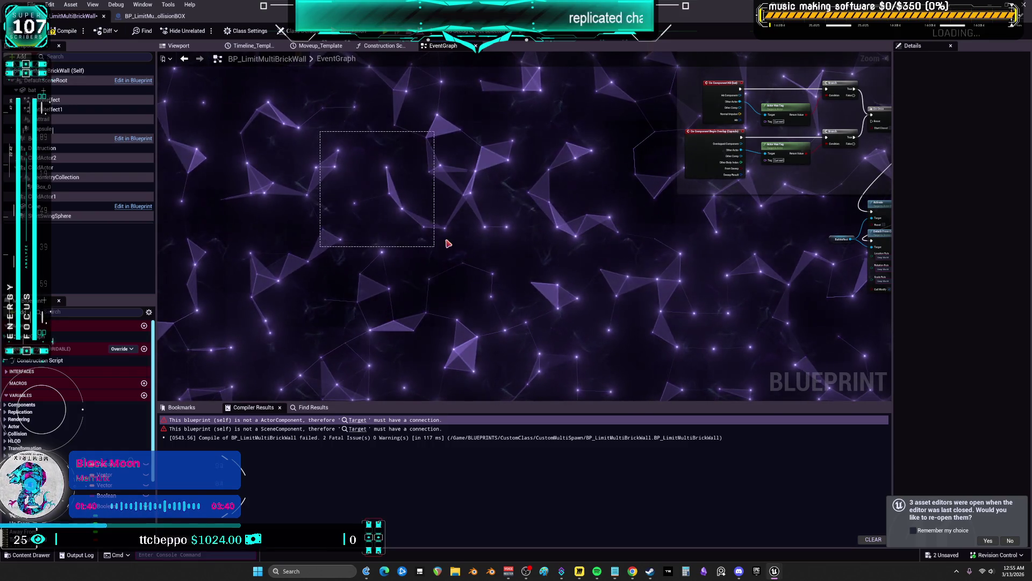
scroll(583, 194, "up", 3)
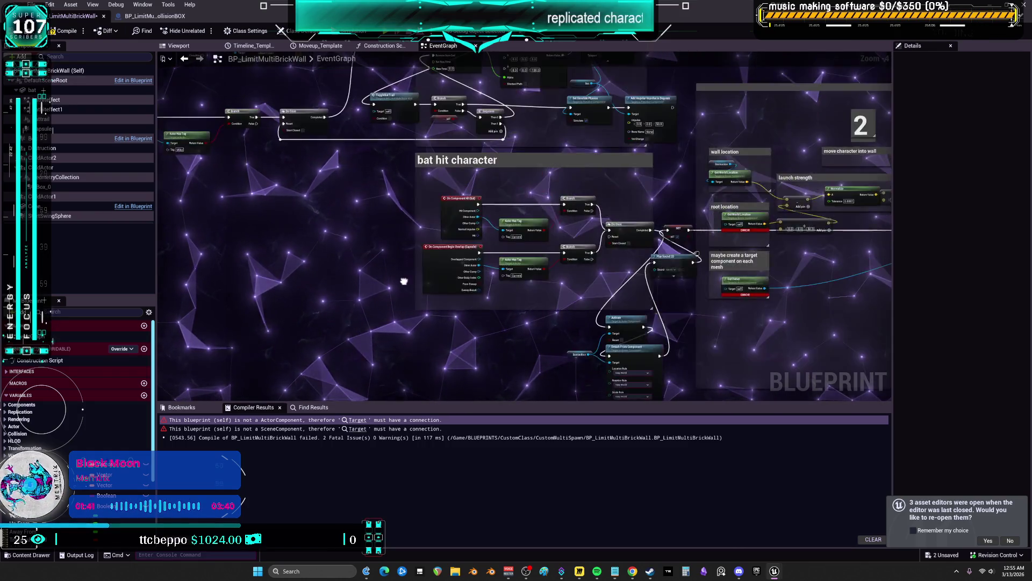
left_click_drag(582, 194, 573, 291)
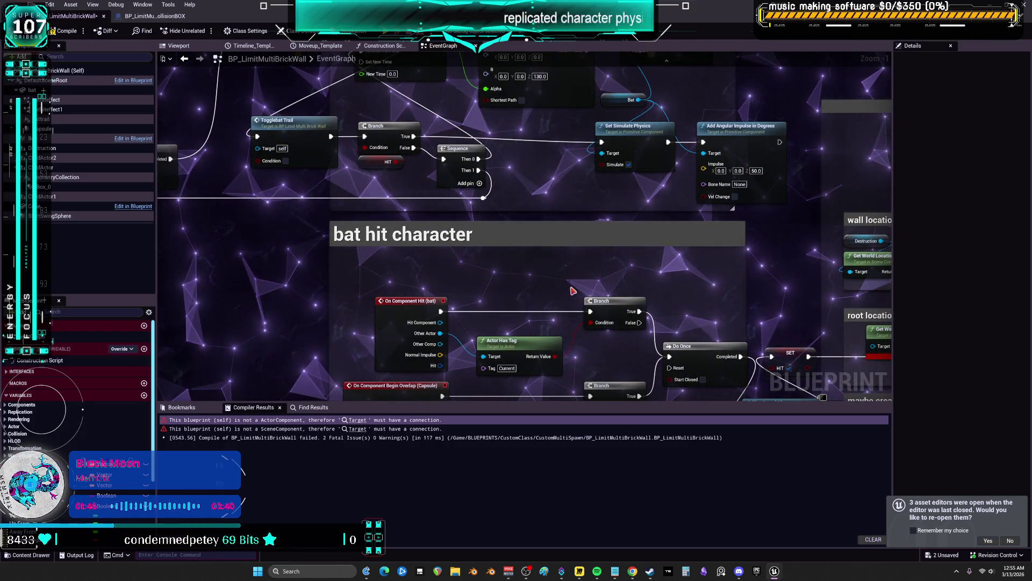
scroll(573, 291, "down", 1)
left_click_drag(694, 113, 576, 208)
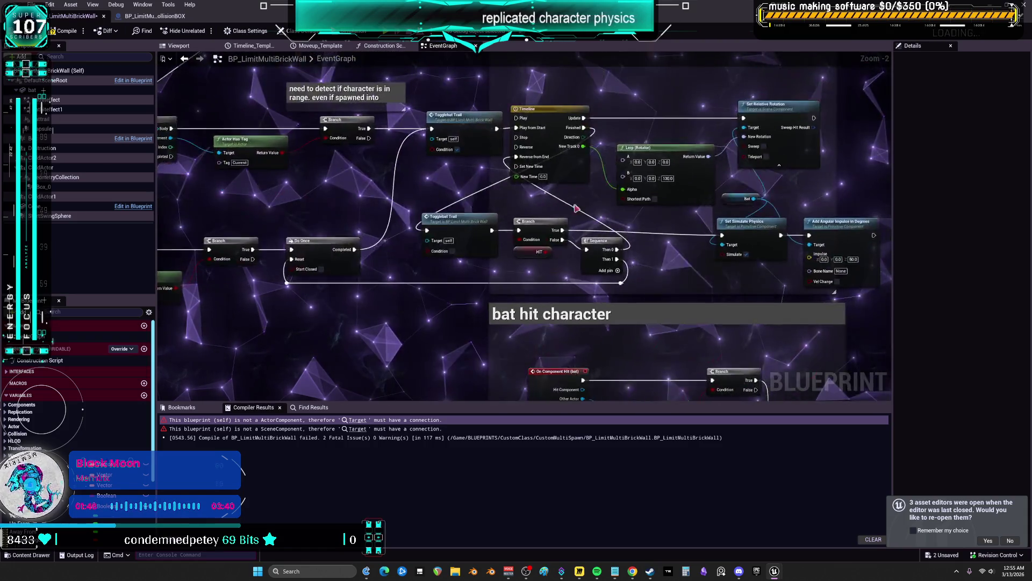
scroll(586, 218, "down", 4)
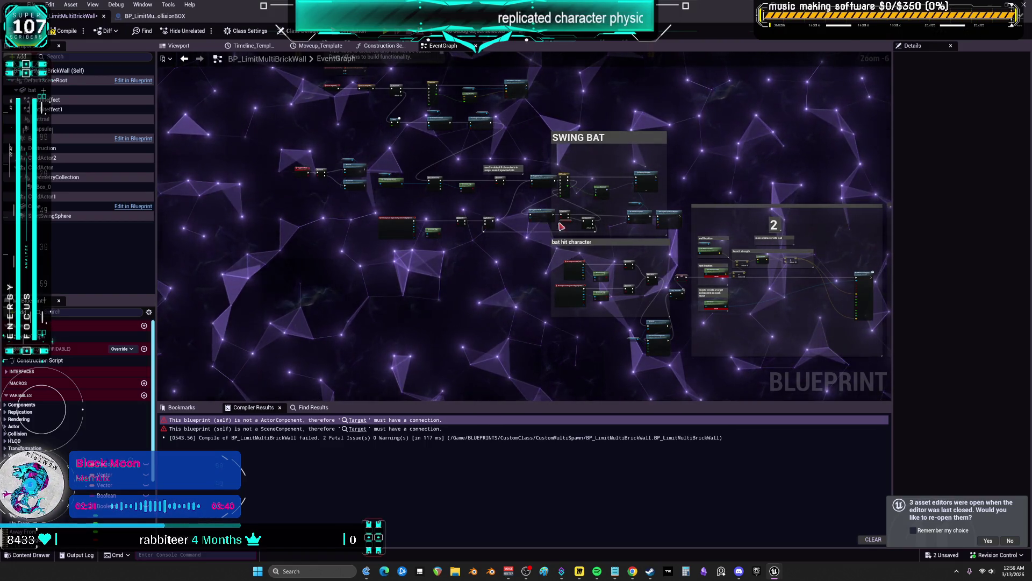
Pan right to comment box 2's launch strength nodes and zoom in to about Zoom -2.
left_click_drag(562, 227, 409, 231)
scroll(552, 301, "up", 4)
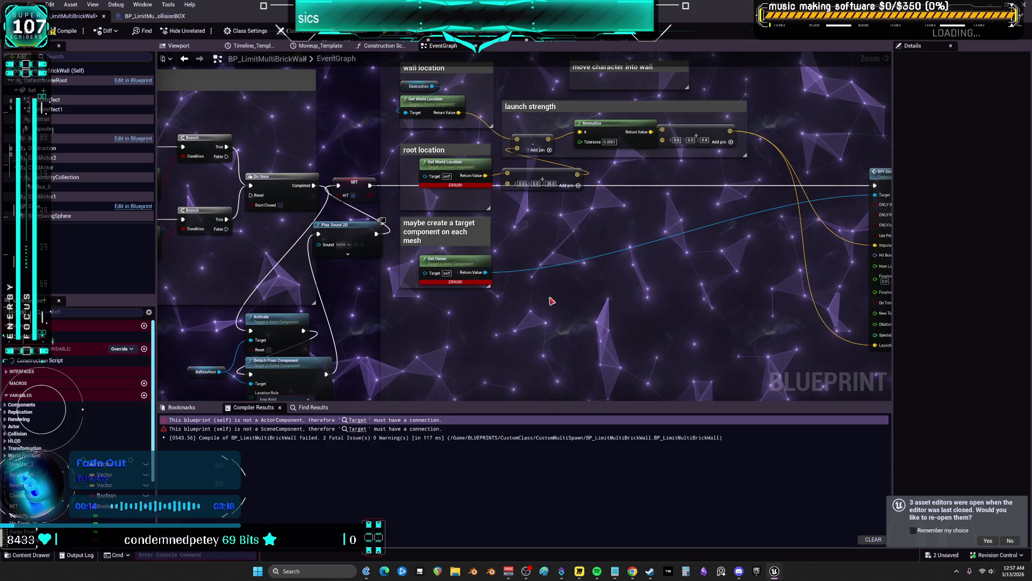
Move Bathiteffect up beside Activate and shift Play Sound 2D down and right.
scroll(506, 301, "down", 3)
scroll(453, 285, "up", 4)
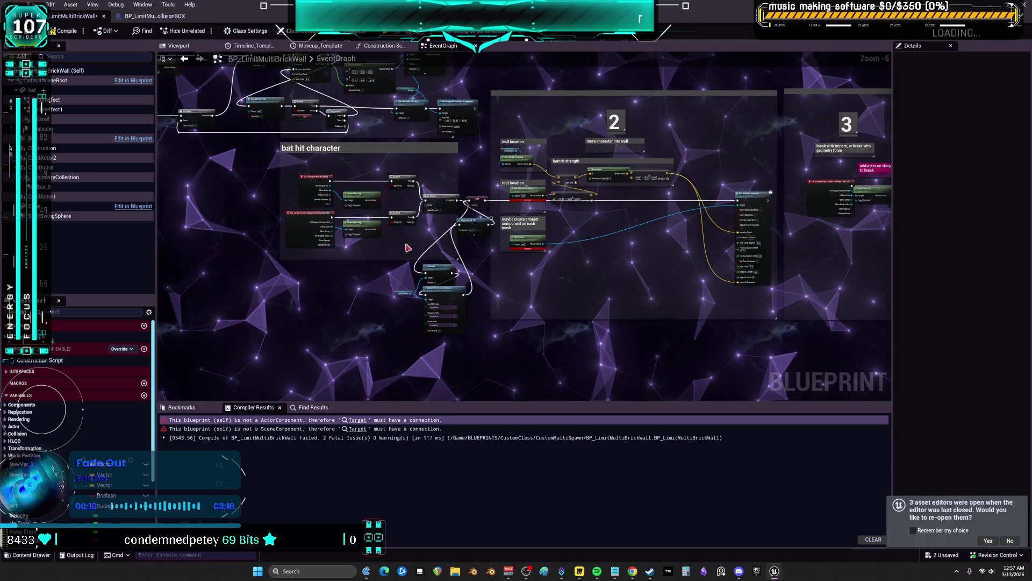
left_click_drag(360, 298, 394, 242)
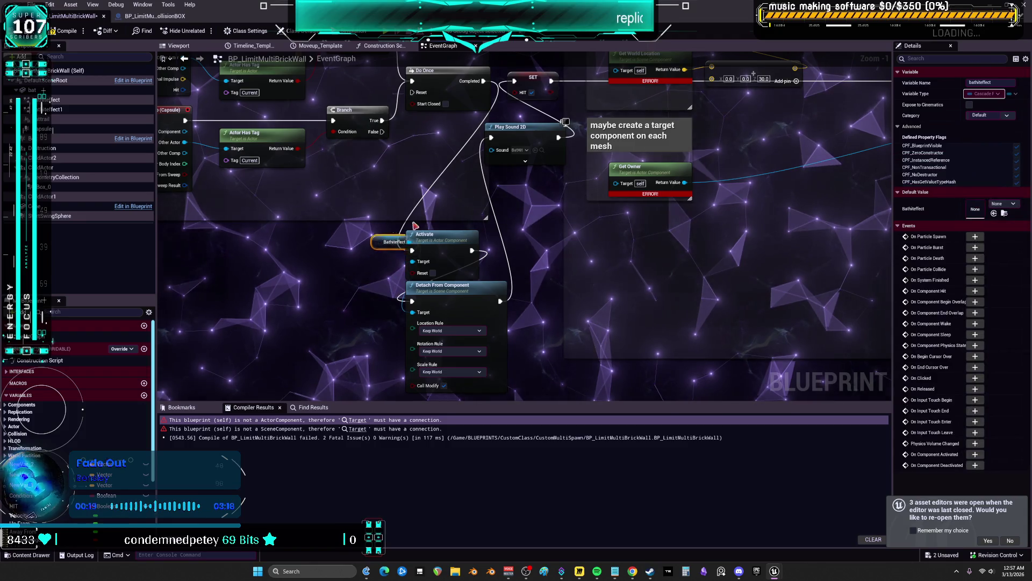
mouse_move(433, 213)
left_mouse_down()
mouse_move(430, 108)
mouse_move(441, 215)
left_mouse_up()
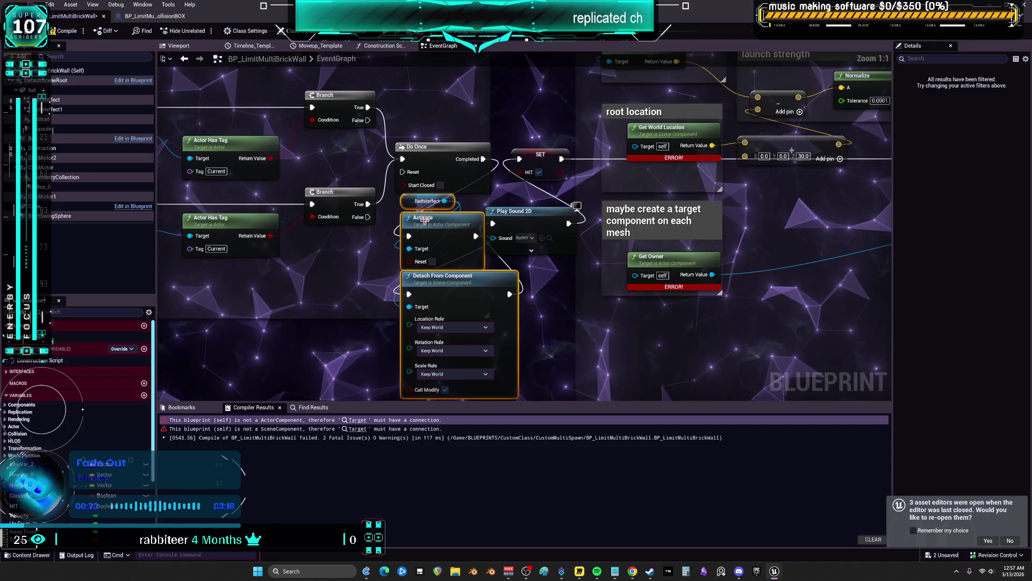
left_click_drag(502, 249, 540, 321)
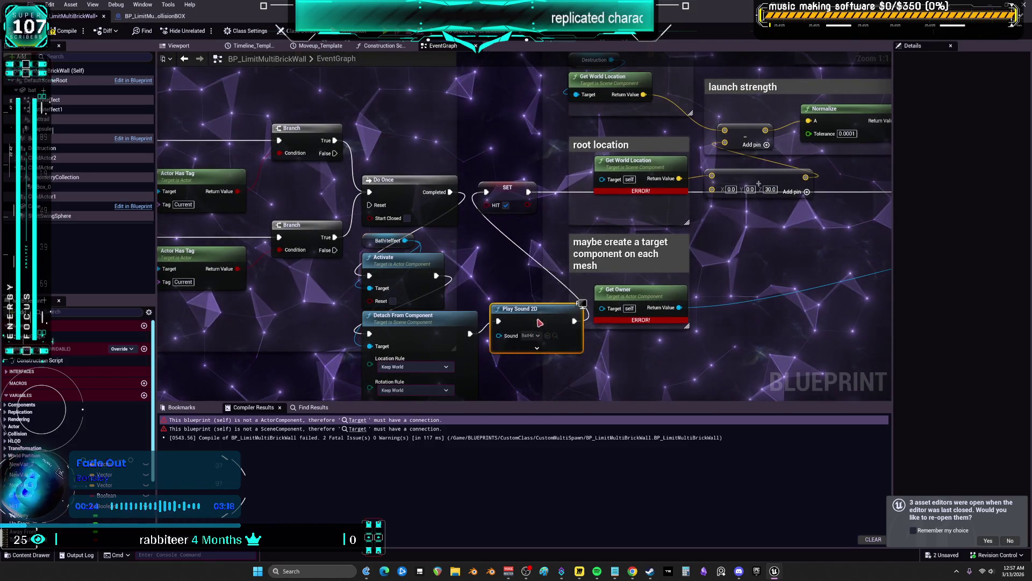
scroll(490, 240, "down", 4)
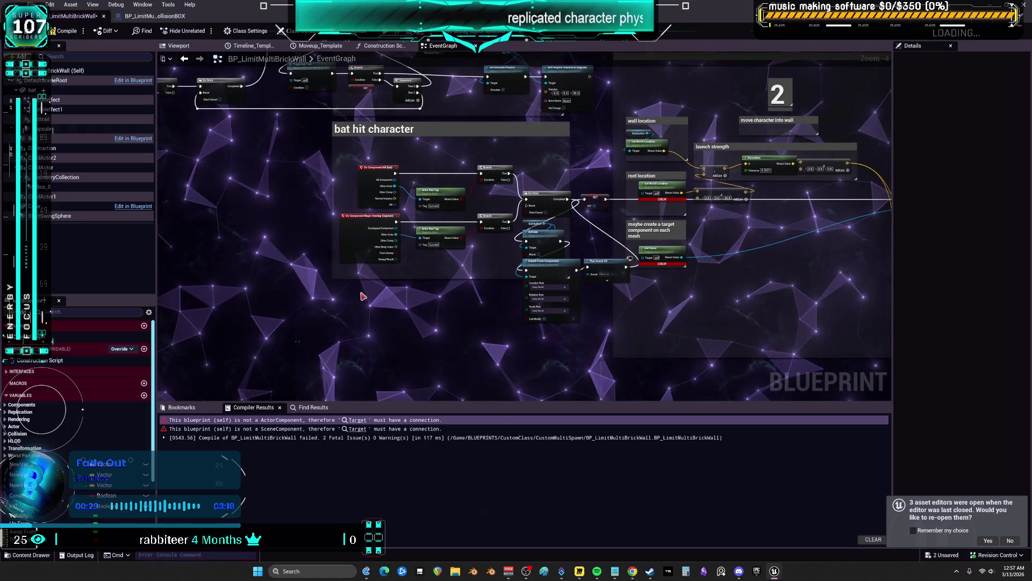
Shift the bat hit character comment group left and place Play Sound 2D beside SET HIT.
left_click_drag(363, 296, 598, 146)
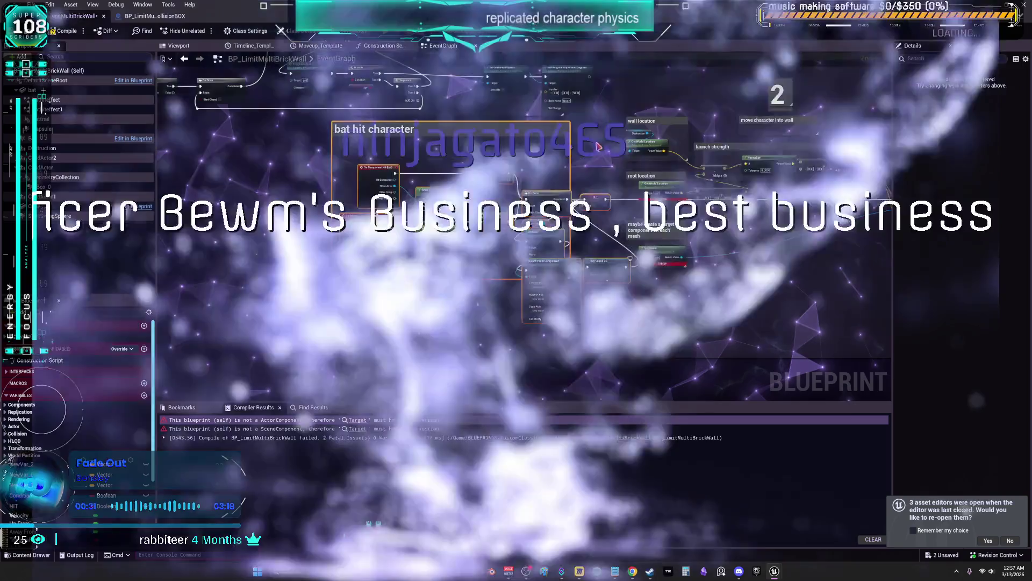
left_click_drag(596, 189, 506, 189)
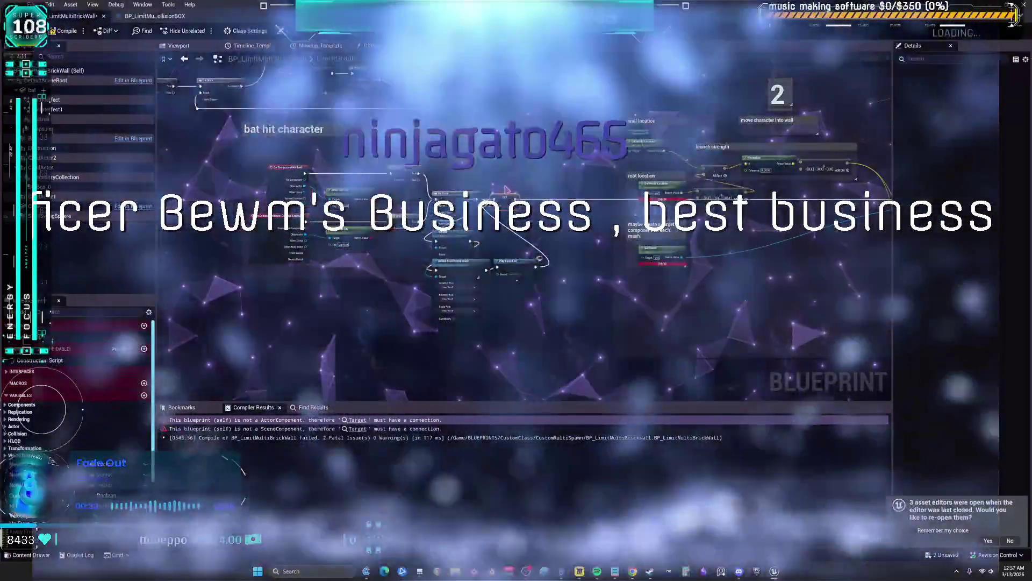
left_click(598, 200)
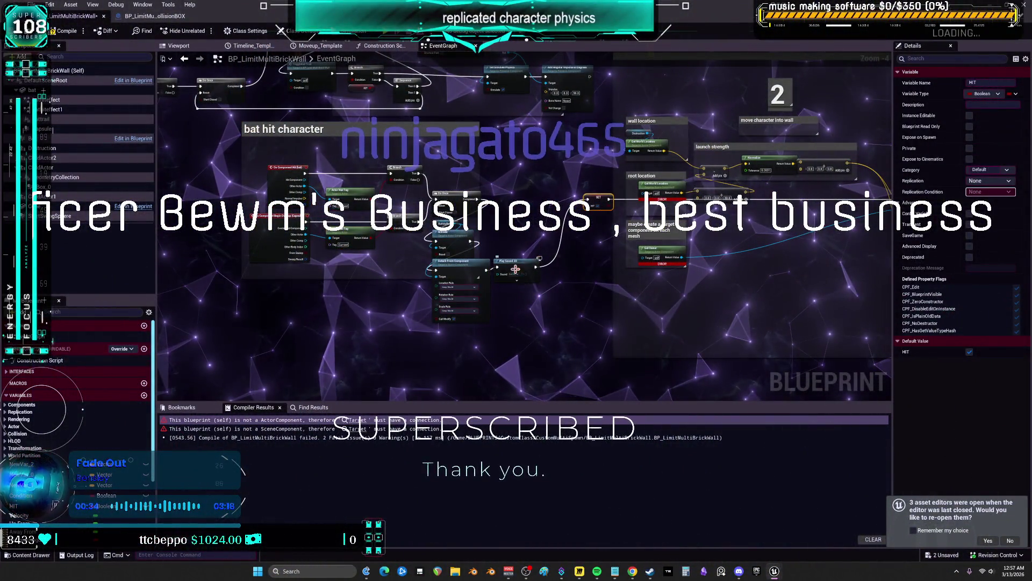
left_click_drag(516, 264, 570, 203)
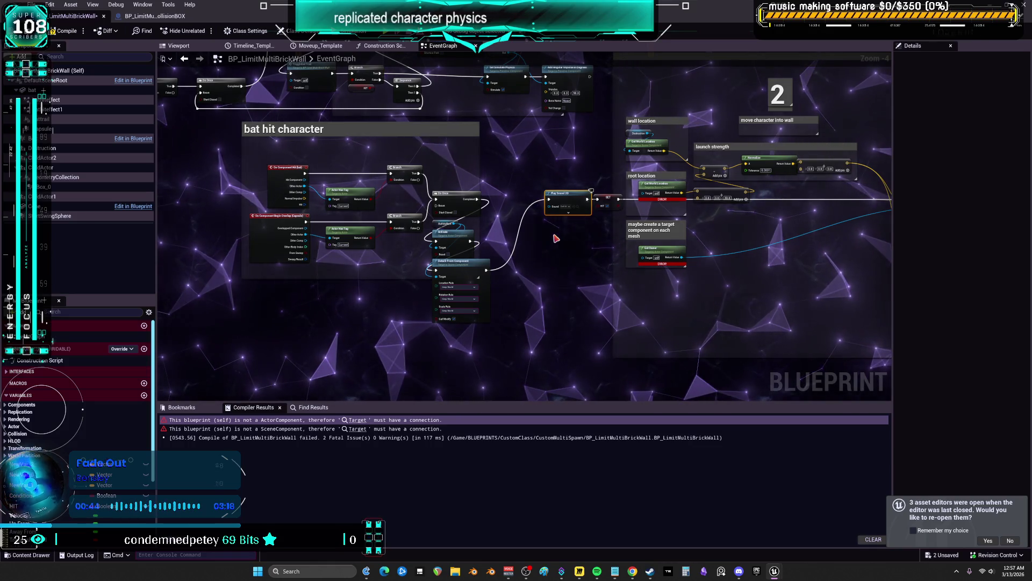
Move Detach From Component up beside Play Sound 2D and shift the bat hit character comment left.
scroll(509, 206, "up", 3)
mouse_move(441, 307)
left_mouse_down()
mouse_move(522, 186)
mouse_move(416, 193)
mouse_move(492, 171)
left_mouse_up()
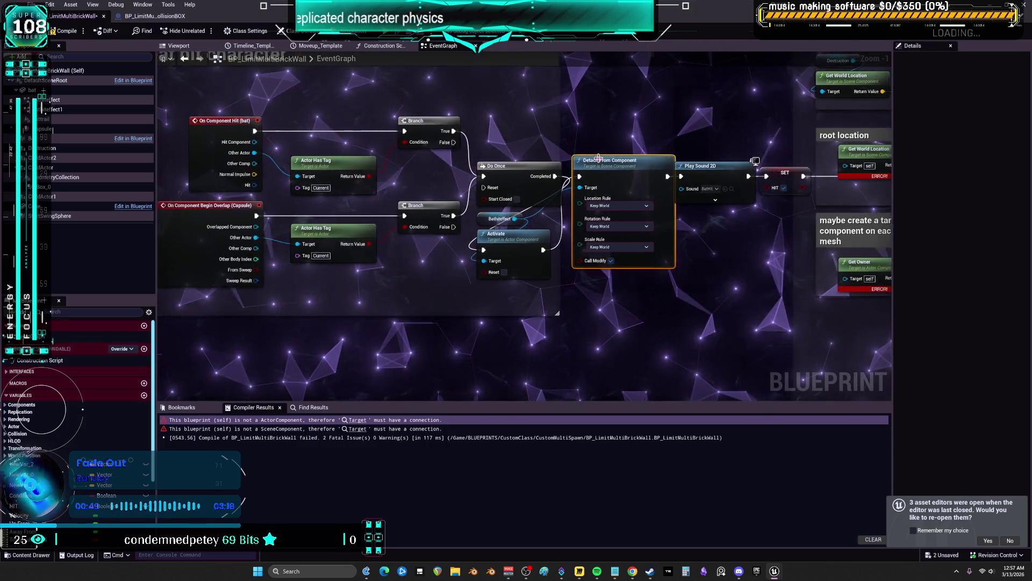
scroll(782, 209, "down", 2)
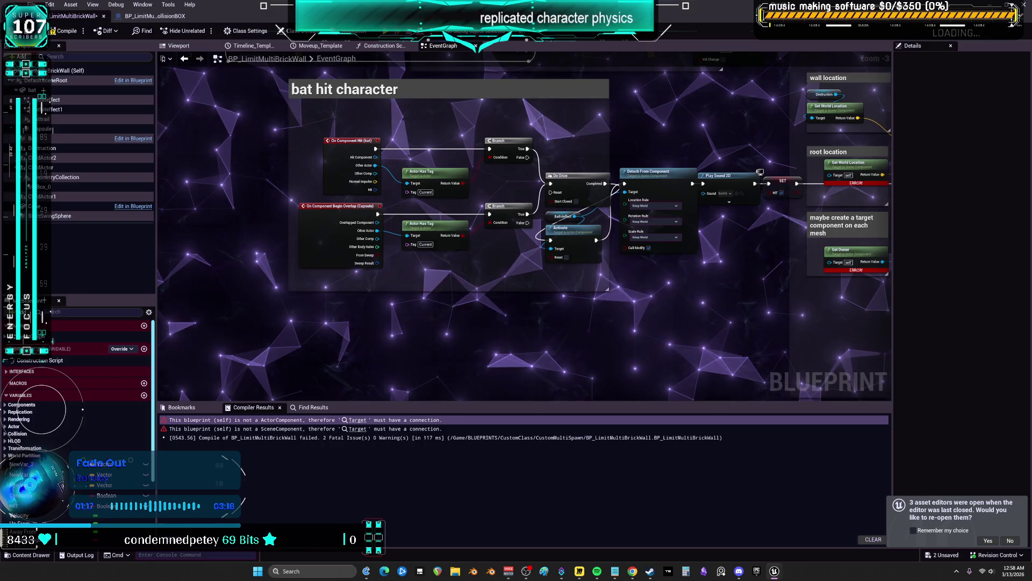
scroll(384, 250, "up", 2)
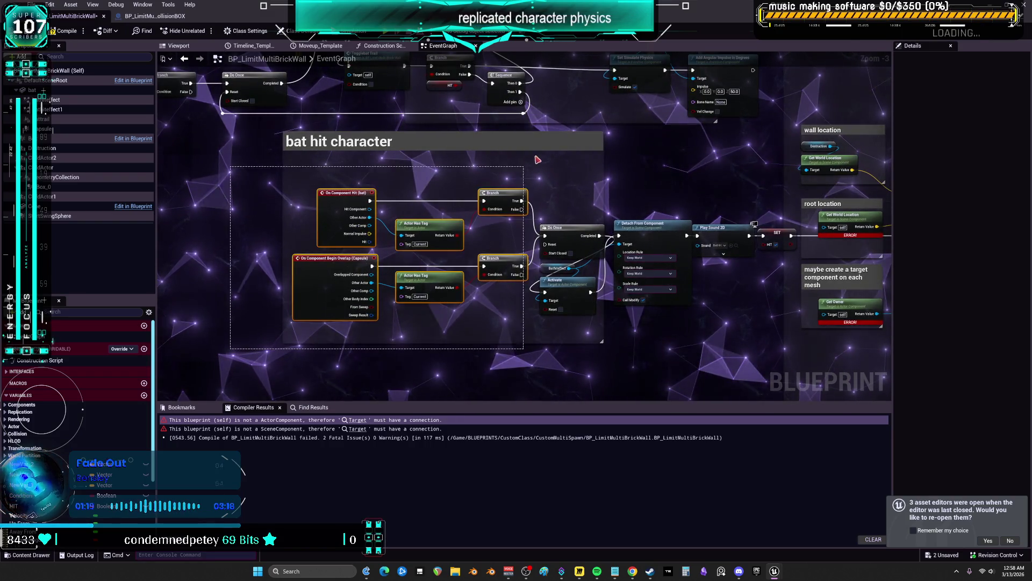
left_click_drag(573, 166, 474, 166)
Place Activate right after Do Once with Bathiteffect below it, then select the whole comment.
left_click_drag(453, 294, 561, 237)
mouse_move(444, 270)
left_mouse_down()
mouse_move(533, 283)
mouse_move(558, 273)
left_mouse_up()
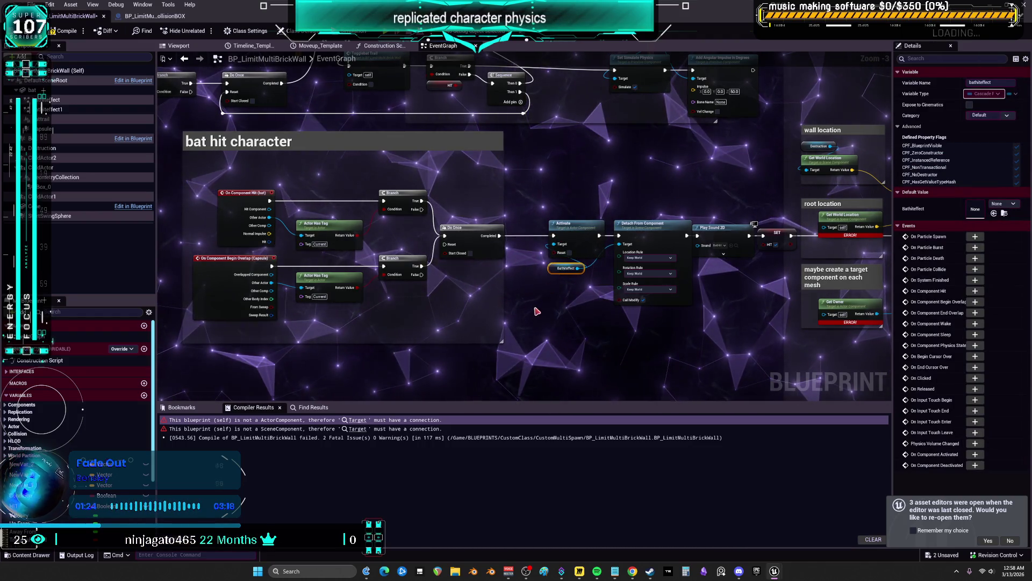
mouse_move(565, 364)
left_mouse_down()
mouse_move(250, 183)
mouse_move(226, 148)
mouse_move(262, 149)
left_mouse_up()
Zoom to about Zoom -2 and pan to show the bat hit character row and location comments.
scroll(600, 268, "down", 2)
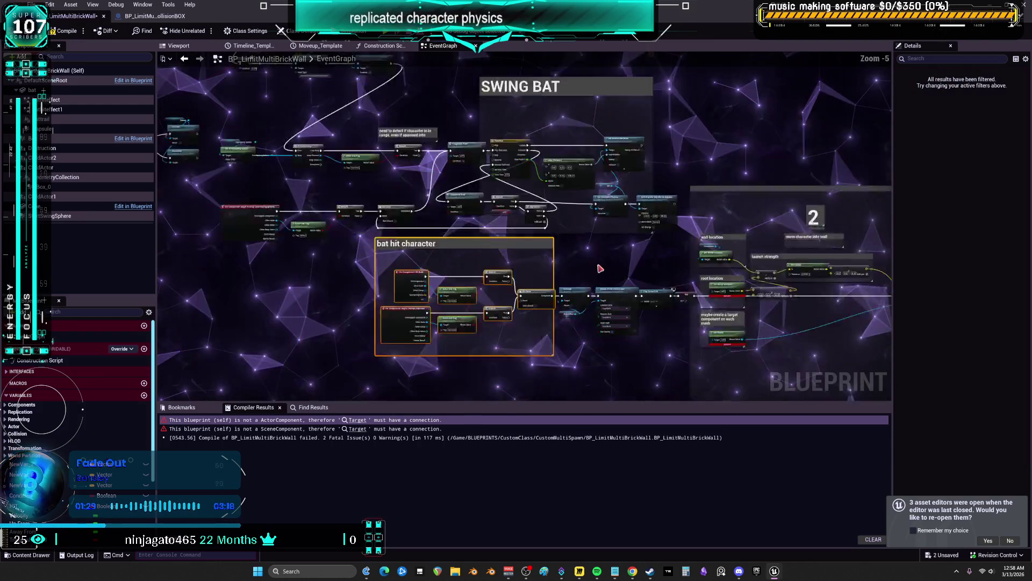
scroll(596, 269, "down", 2)
scroll(699, 263, "up", 5)
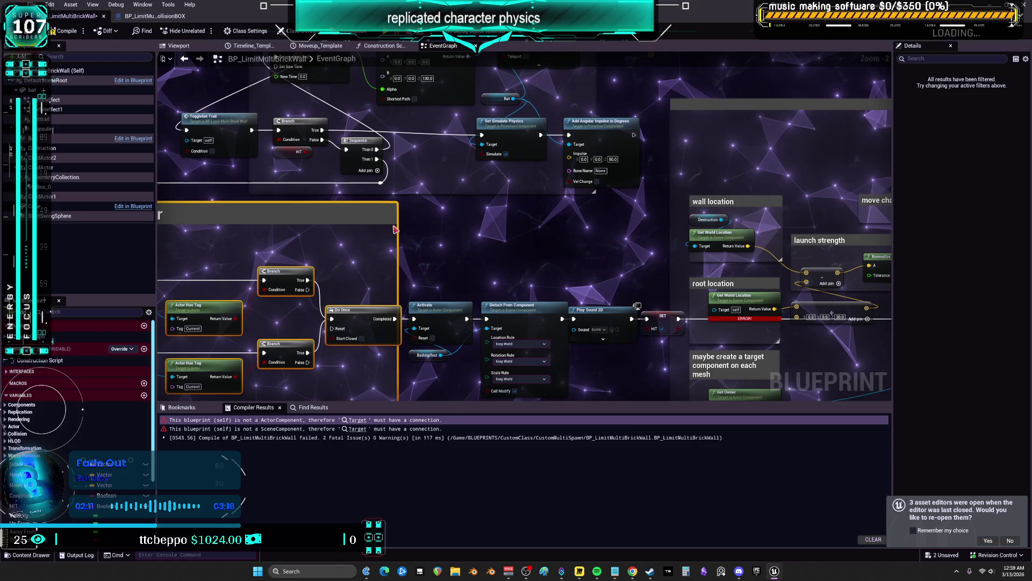
left_click_drag(408, 227, 479, 213)
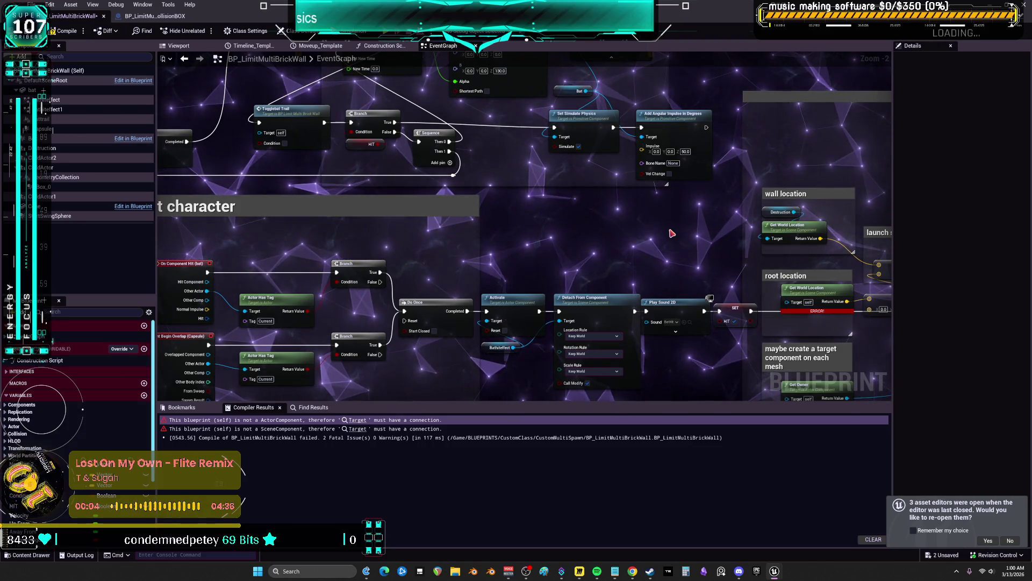
Nudge comment box 2's Get World Location, Get Owner and Z 30.0 vector nodes slightly up.
left_click_drag(672, 233, 482, 181)
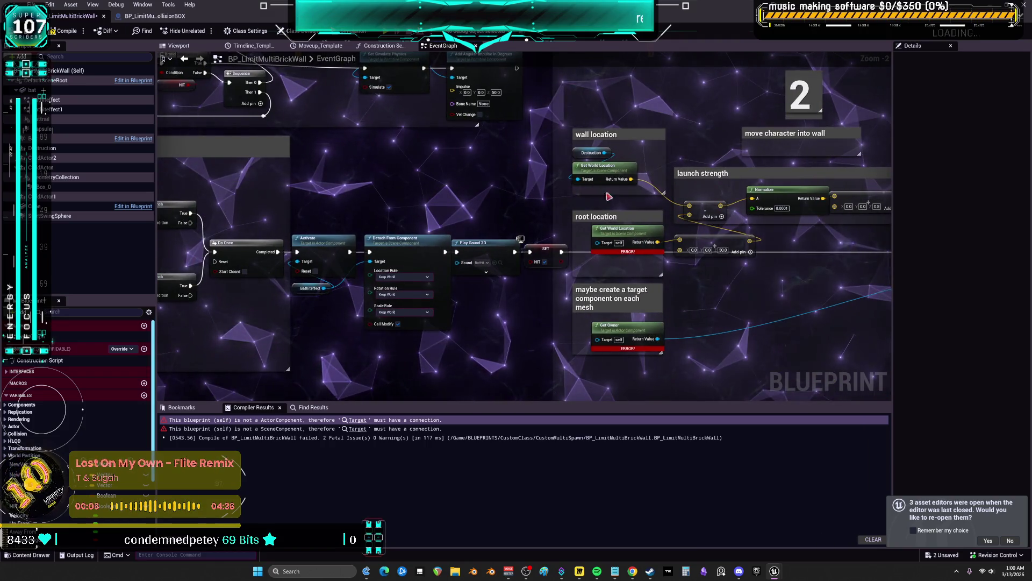
mouse_move(608, 217)
left_mouse_down()
mouse_move(591, 214)
mouse_move(598, 197)
left_mouse_up()
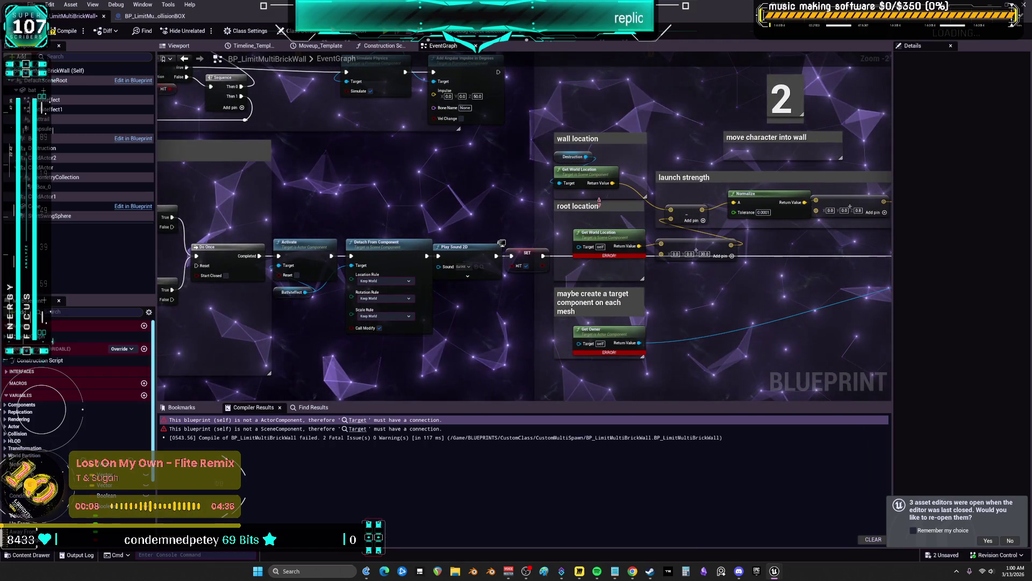
left_click_drag(592, 232, 582, 222)
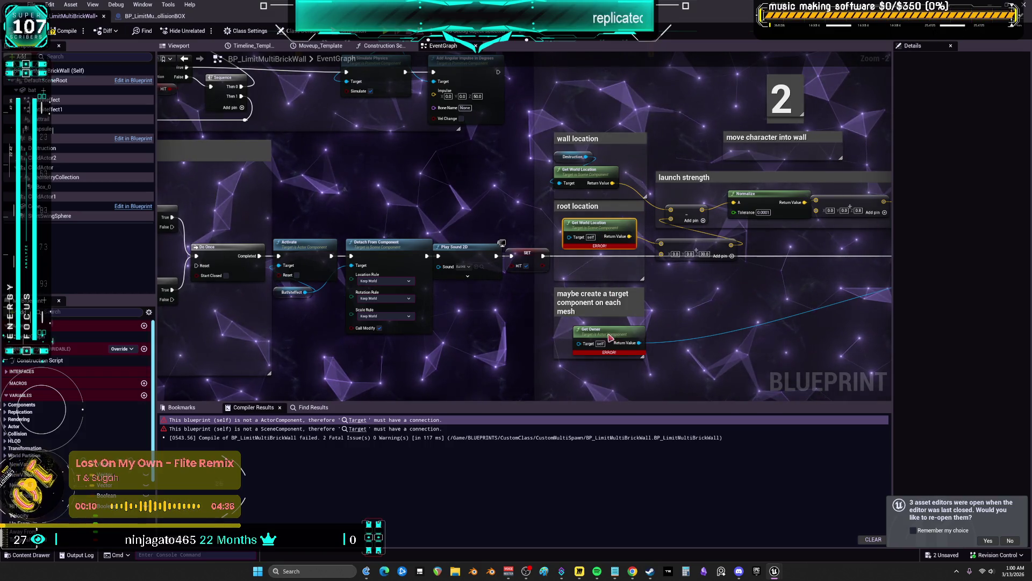
left_click_drag(618, 326, 606, 321)
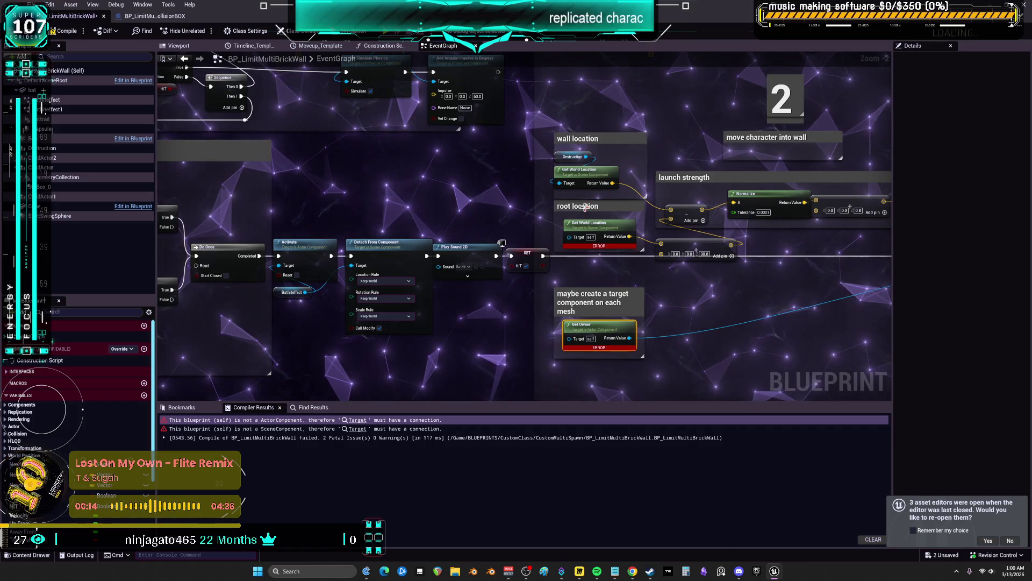
scroll(601, 249, "up", 2)
mouse_move(586, 174)
left_mouse_down()
mouse_move(560, 199)
mouse_move(580, 187)
left_mouse_up()
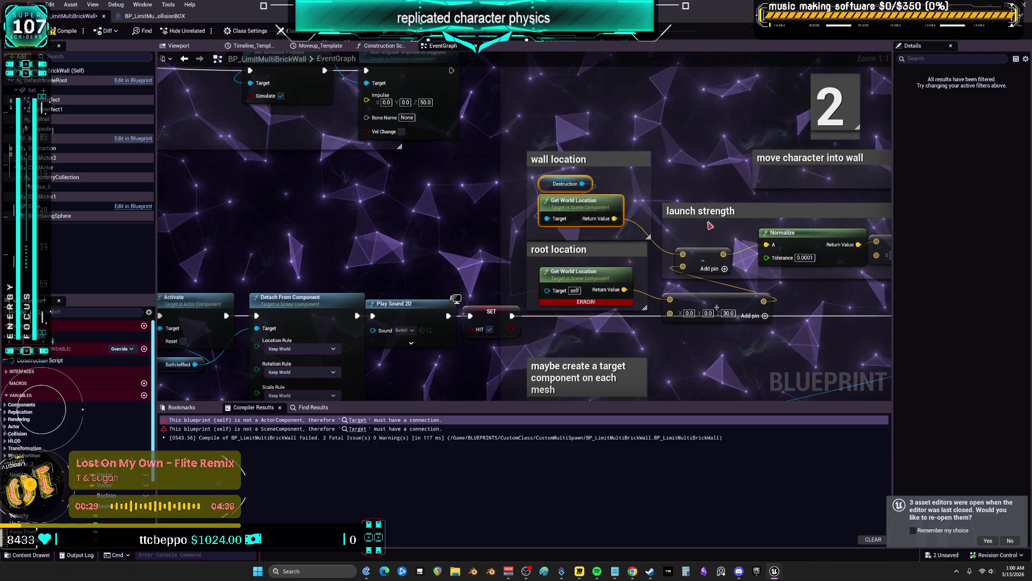
left_click_drag(711, 291, 704, 277)
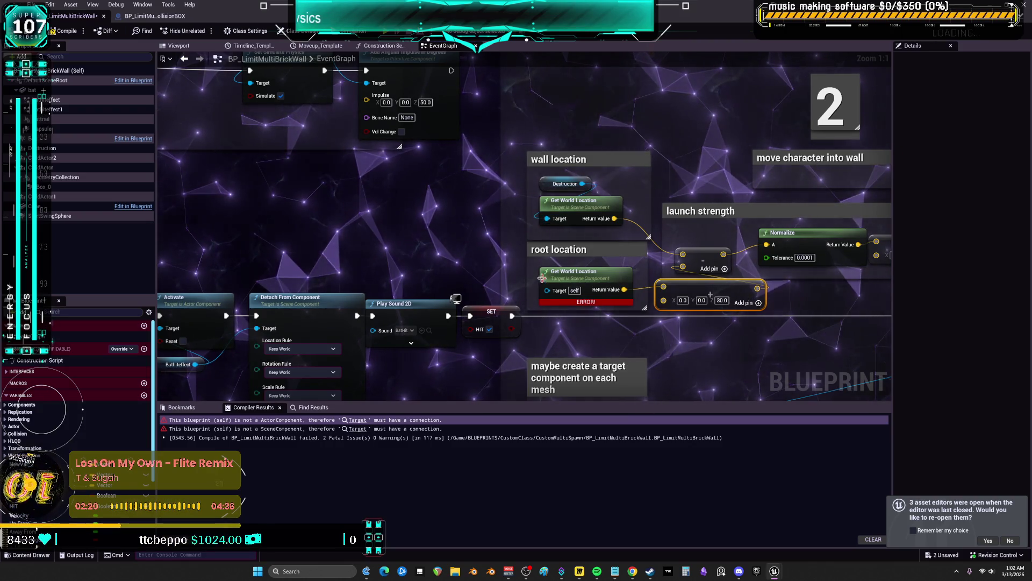
Shift the 'maybe create a target component on each mesh' comment and its Get Owner slightly left.
scroll(542, 278, "down", 2)
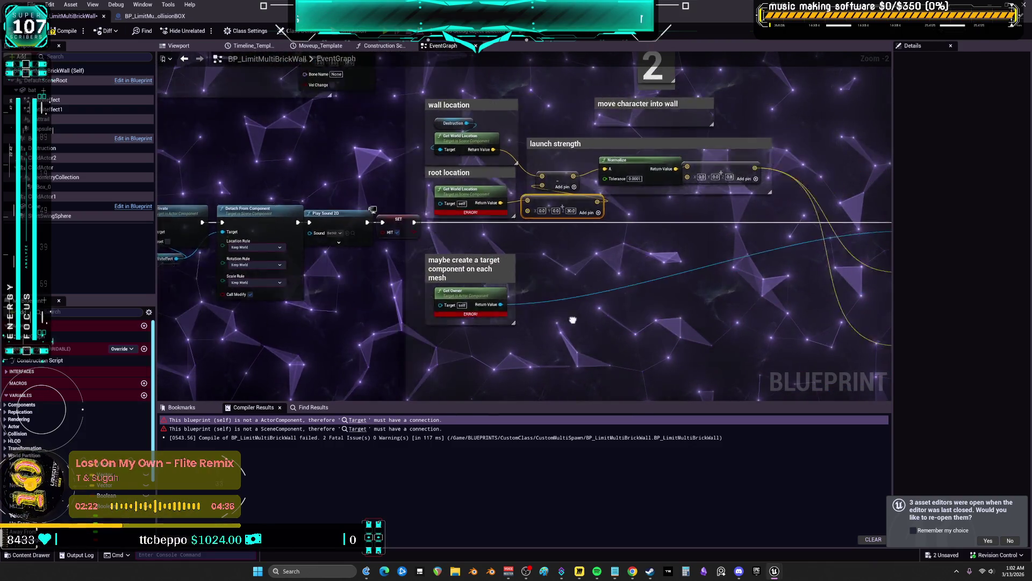
left_click_drag(572, 320, 450, 312)
left_click(342, 234)
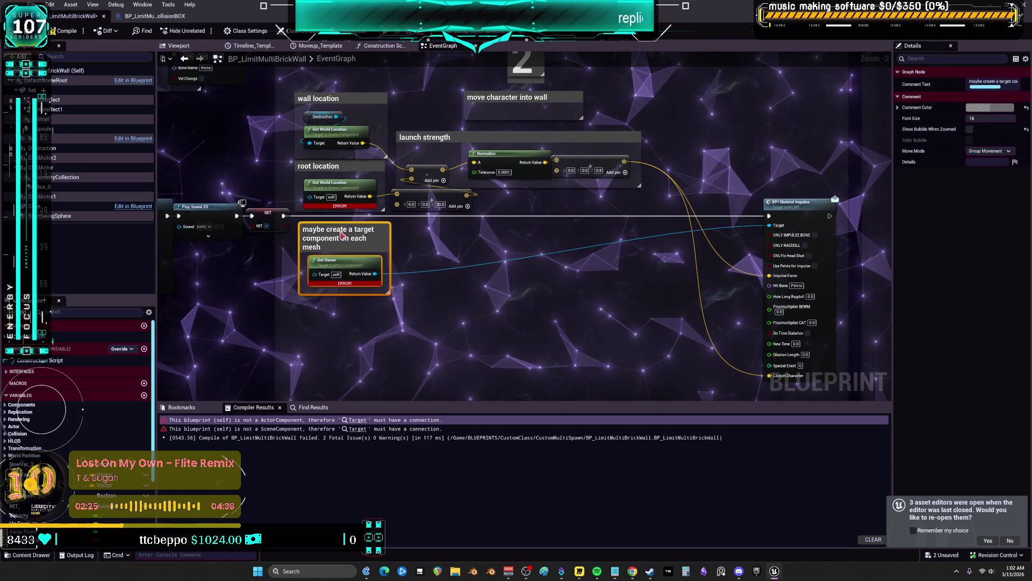
left_click_drag(341, 233, 337, 234)
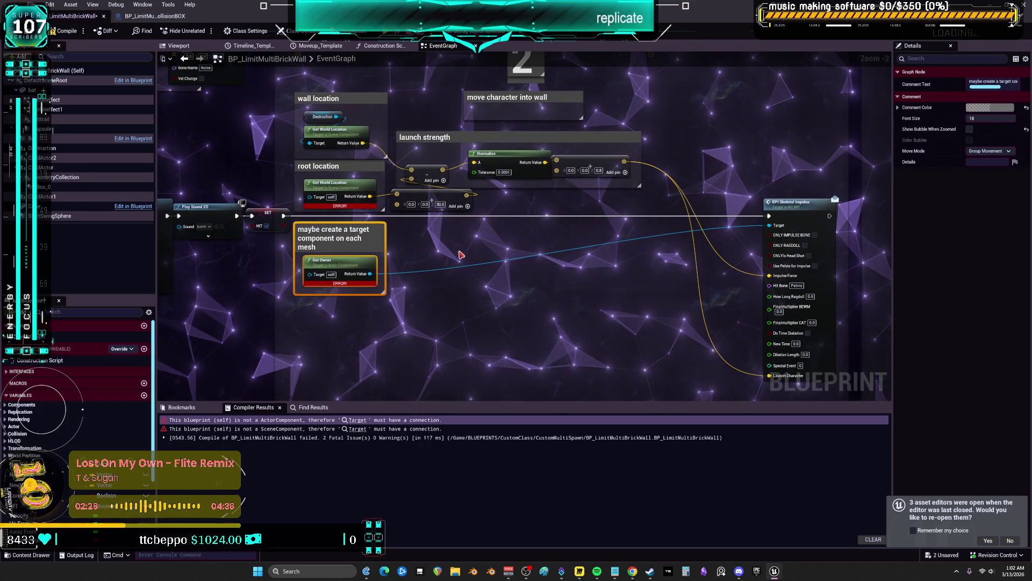
left_click(473, 261)
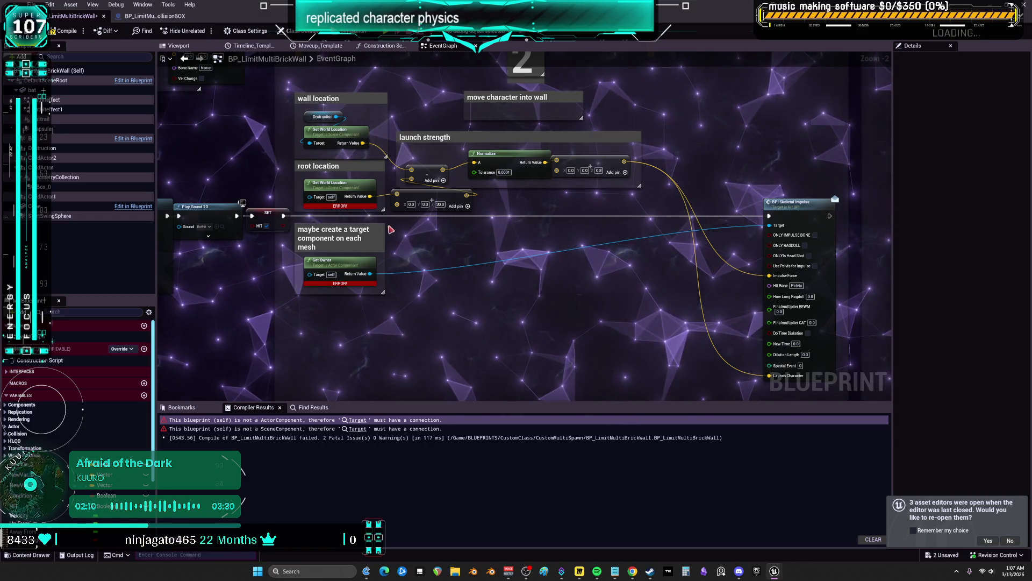
scroll(386, 228, "down", 3)
scroll(640, 127, "up", 2)
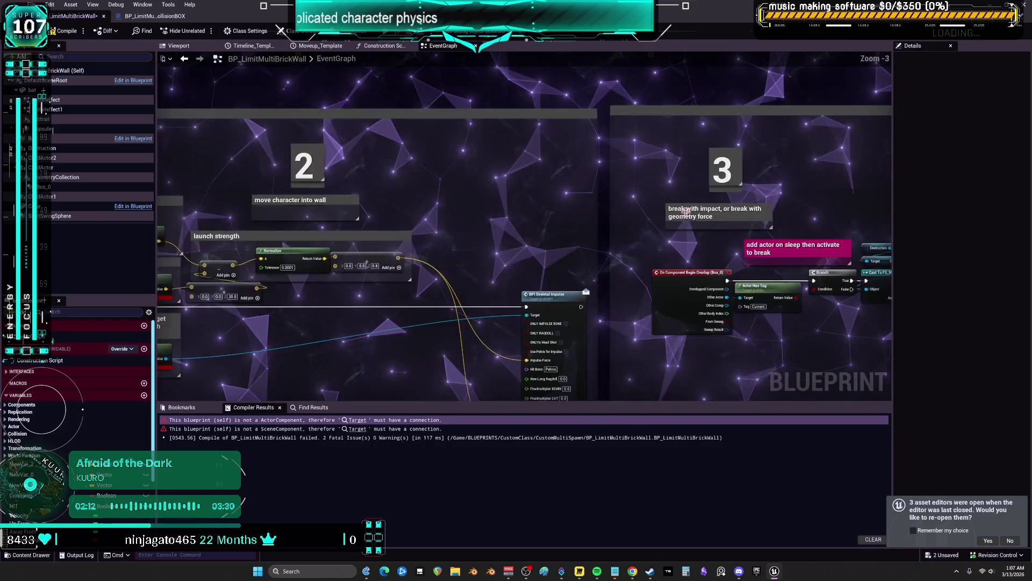
left_click_drag(554, 202, 498, 192)
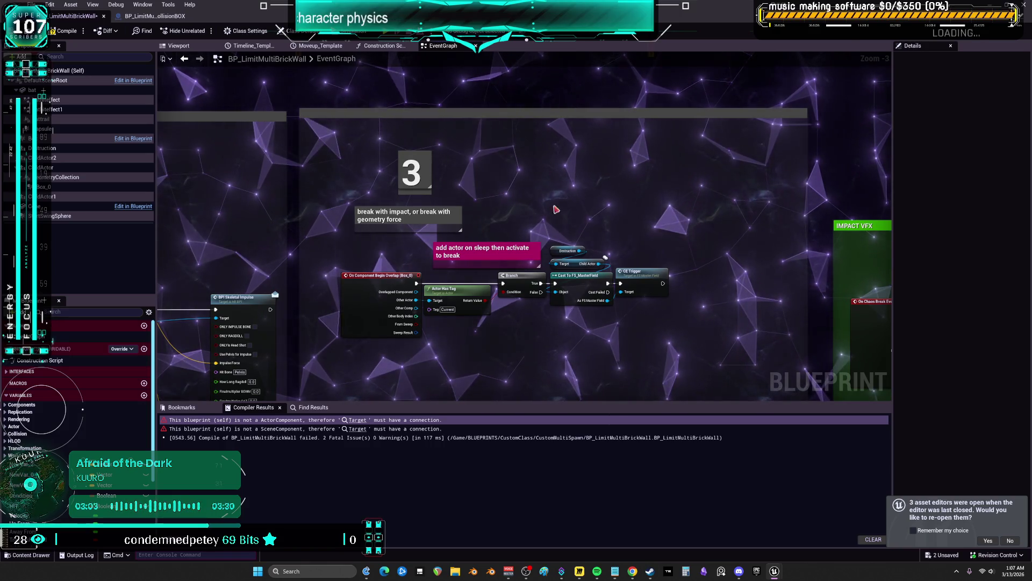
scroll(428, 166, "down", 6)
scroll(428, 166, "up", 3)
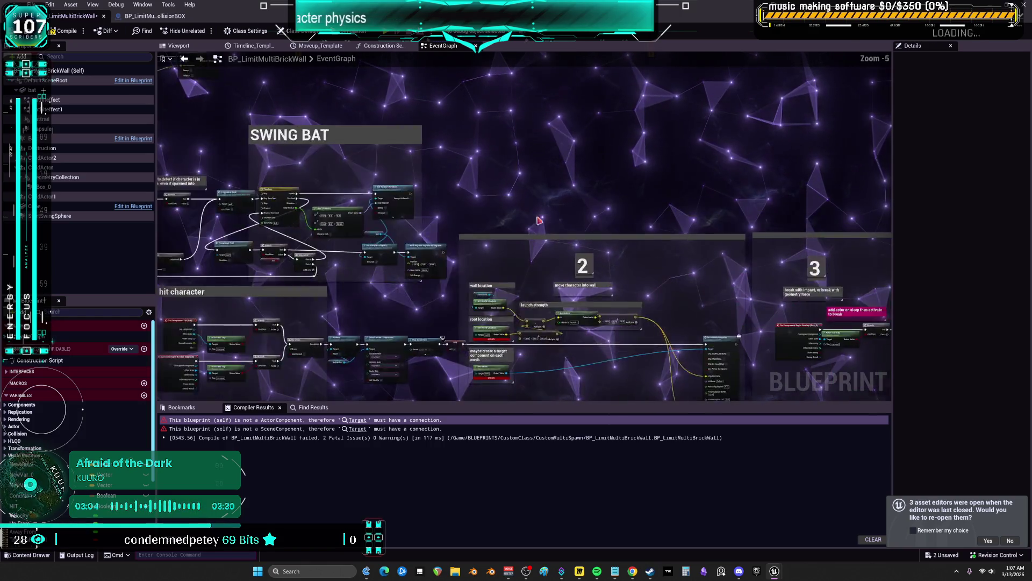
scroll(426, 165, "down", 3)
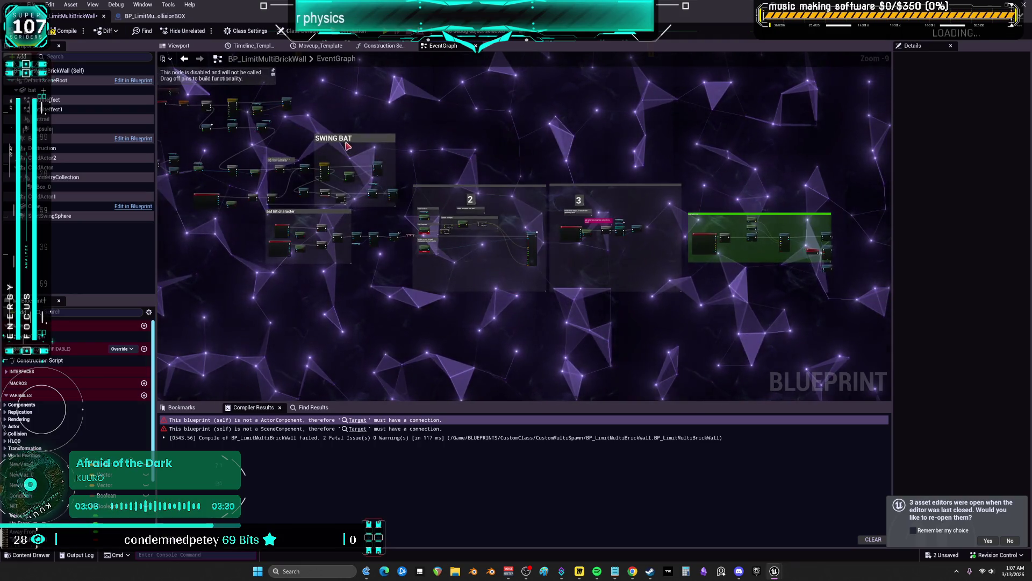
scroll(426, 164, "up", 7)
Move the disabled Parent: ActorBeginOverlap node right off the event node, then show the Viewport.
mouse_move(446, 86)
left_mouse_down()
mouse_move(499, 272)
mouse_move(720, 366)
mouse_move(887, 398)
mouse_move(823, 344)
left_mouse_up()
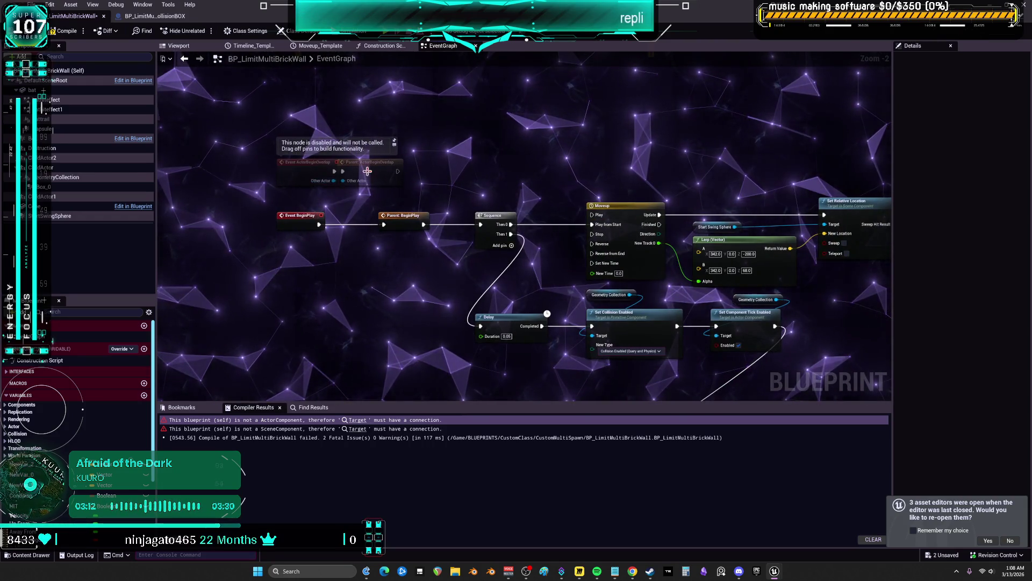
left_click_drag(369, 172, 404, 174)
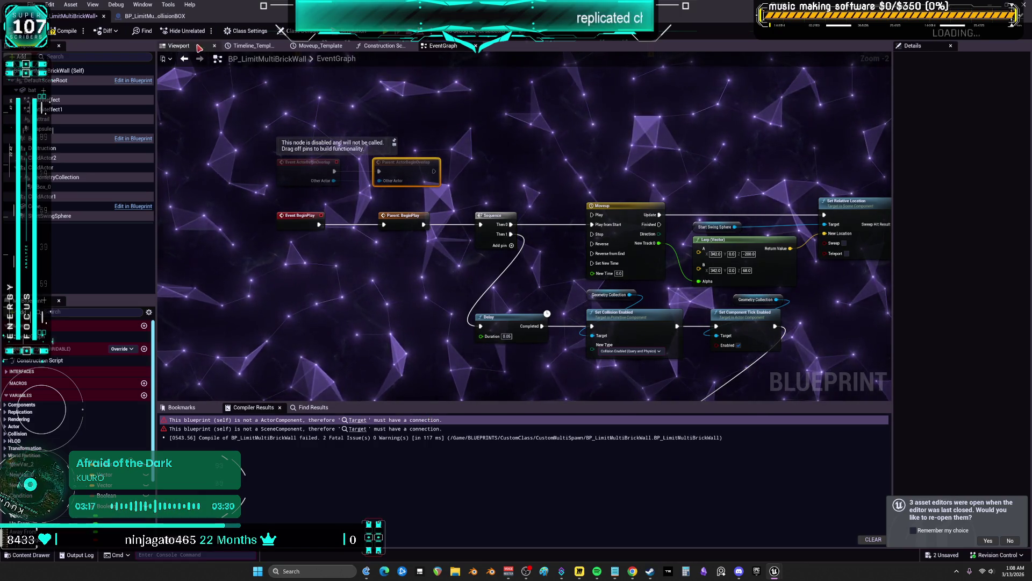
left_click(179, 46)
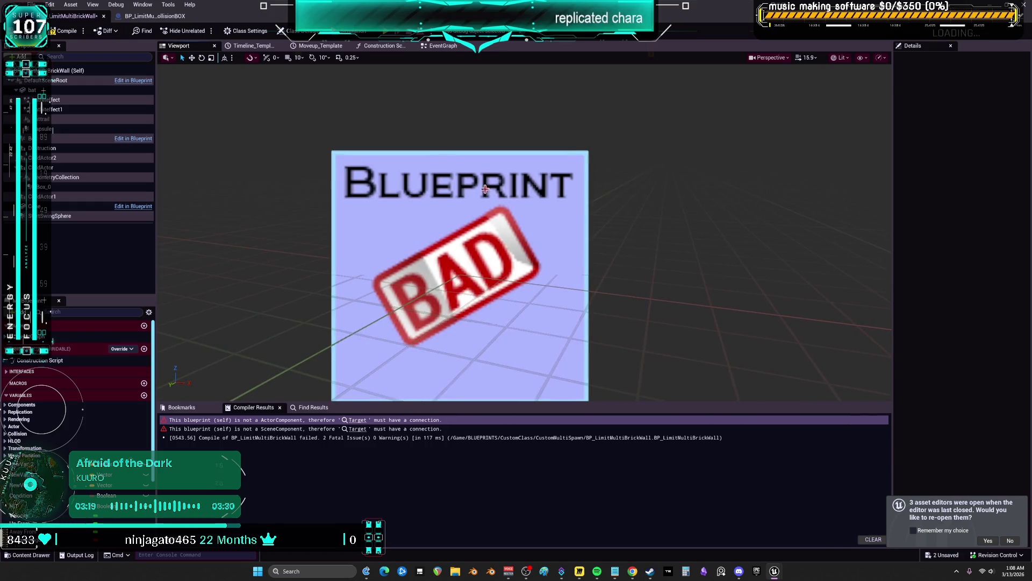
Select the bat component in the Components panel to reveal its 'thing' static mesh.
left_click(54, 94)
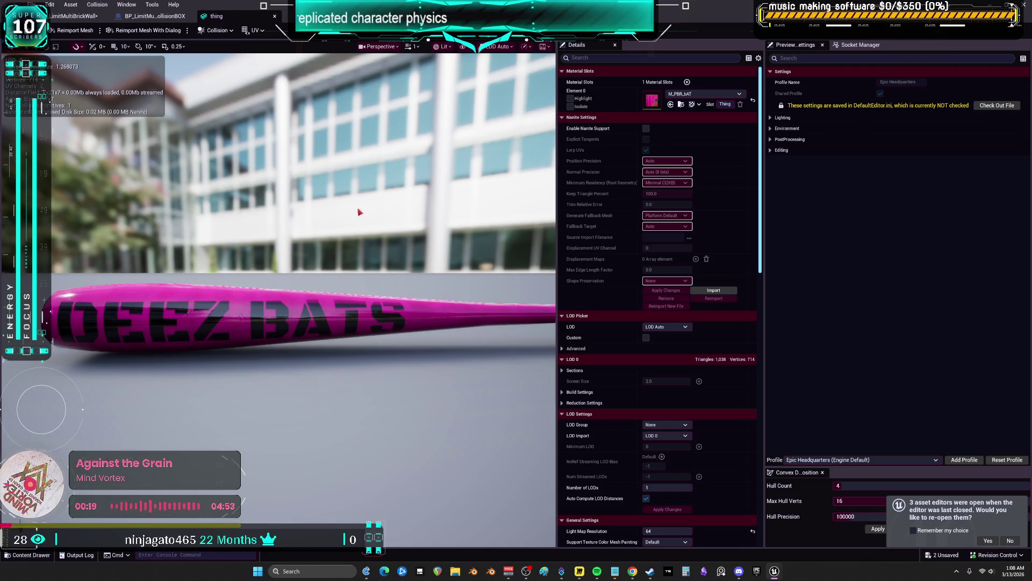
Switch from the 'thing' mesh editor back to the BP_LimitMultiBrickWall editor tab.
left_click(76, 16)
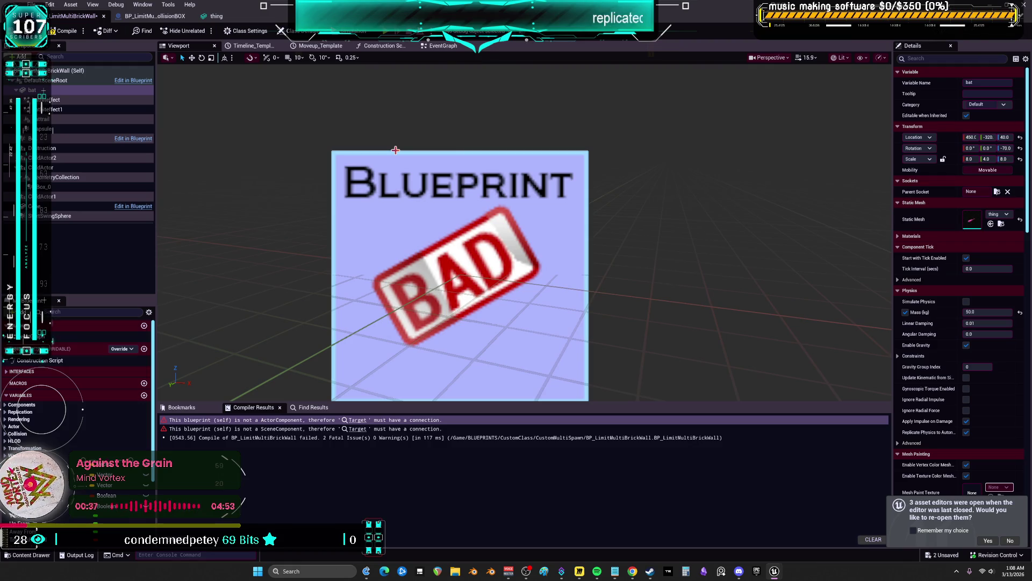
Restore the maximized Blueprint editor to a floating window over the level editor.
double_click(186, 22)
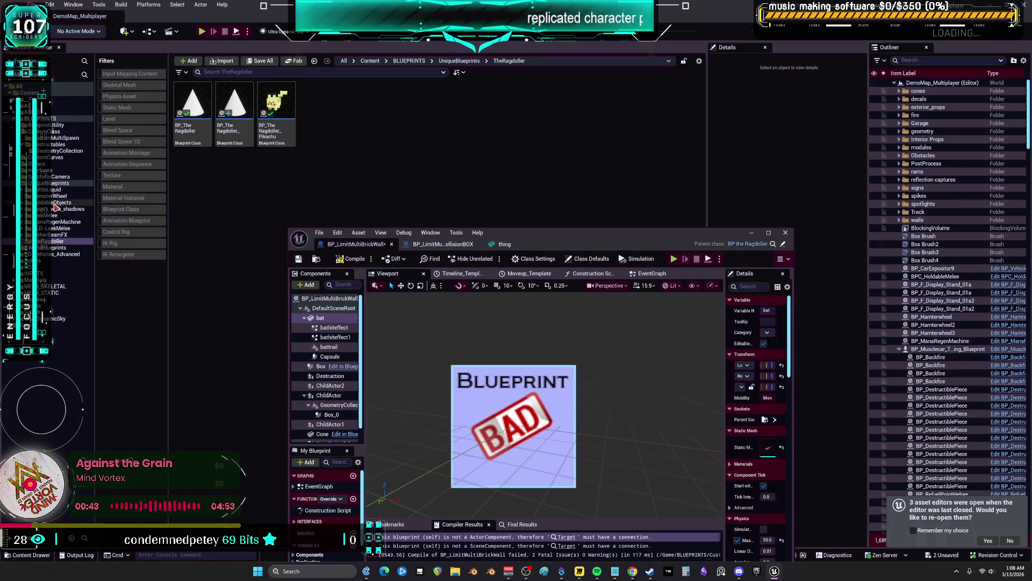
Open BP_DCAdv_ThirdPChar from DD_Vehicles_Advanced, filtering the Content Browser to Blueprint Class.
left_click(64, 254)
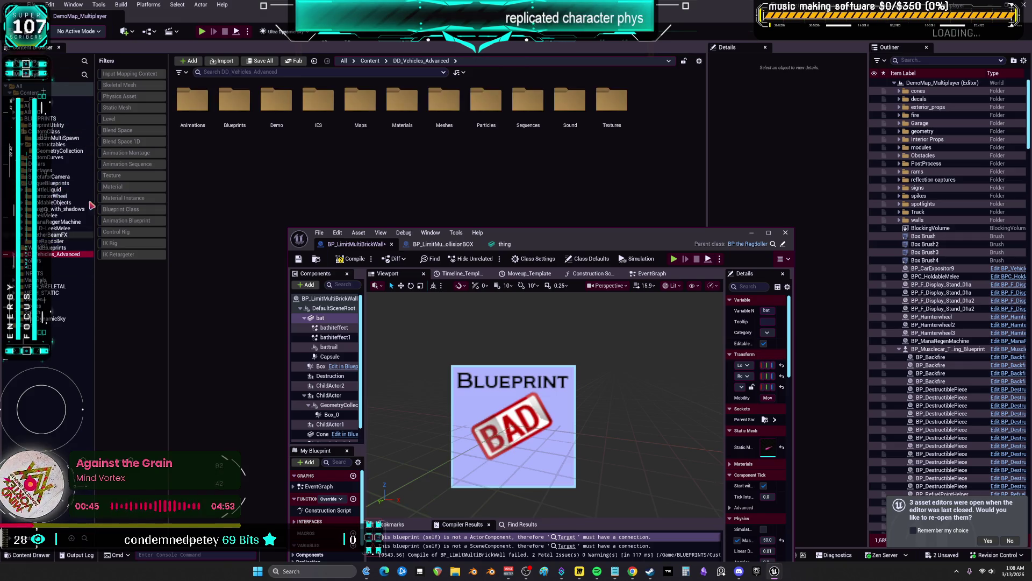
left_click(123, 209)
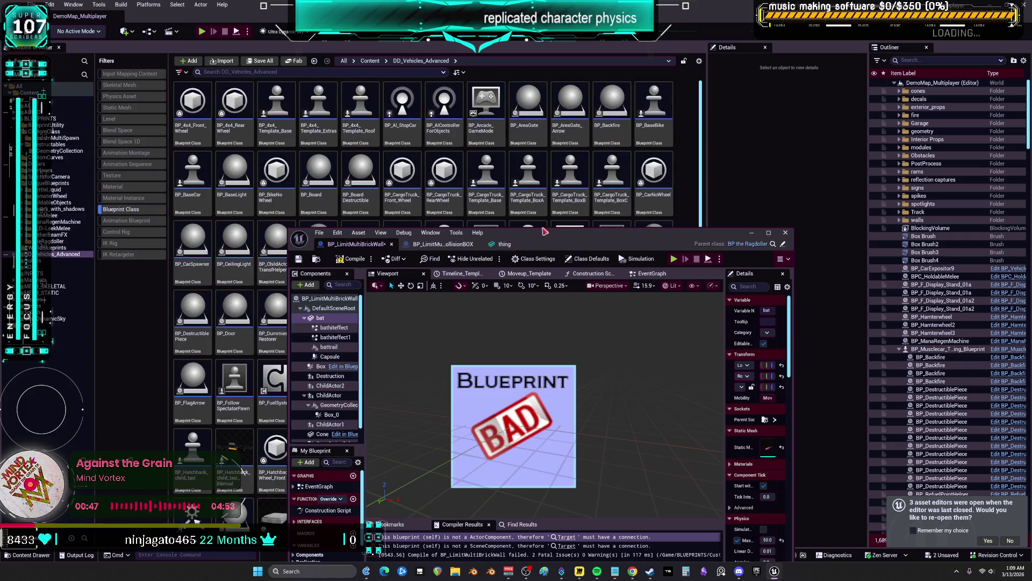
left_click_drag(465, 240, 666, 220)
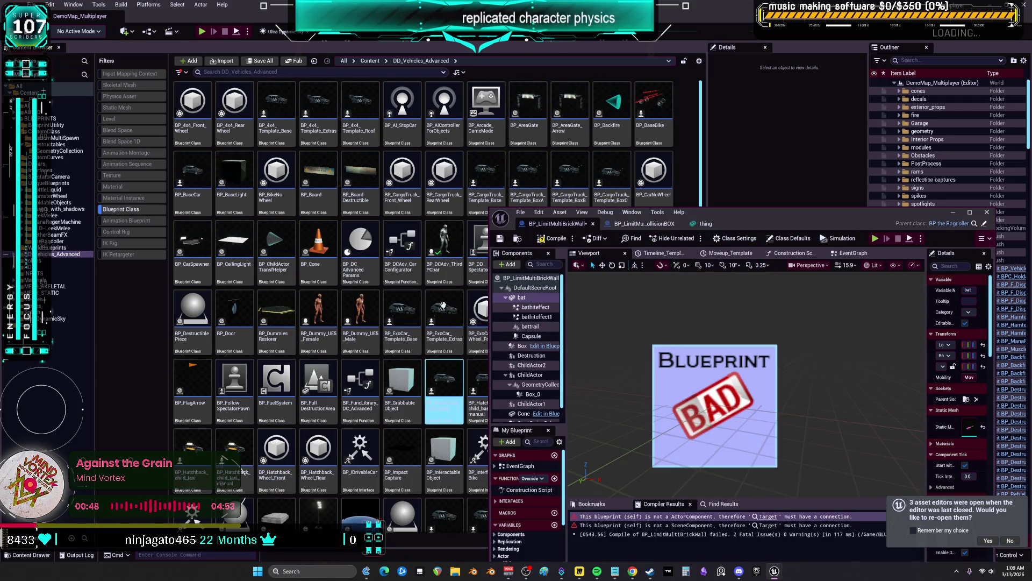
double_click(444, 256)
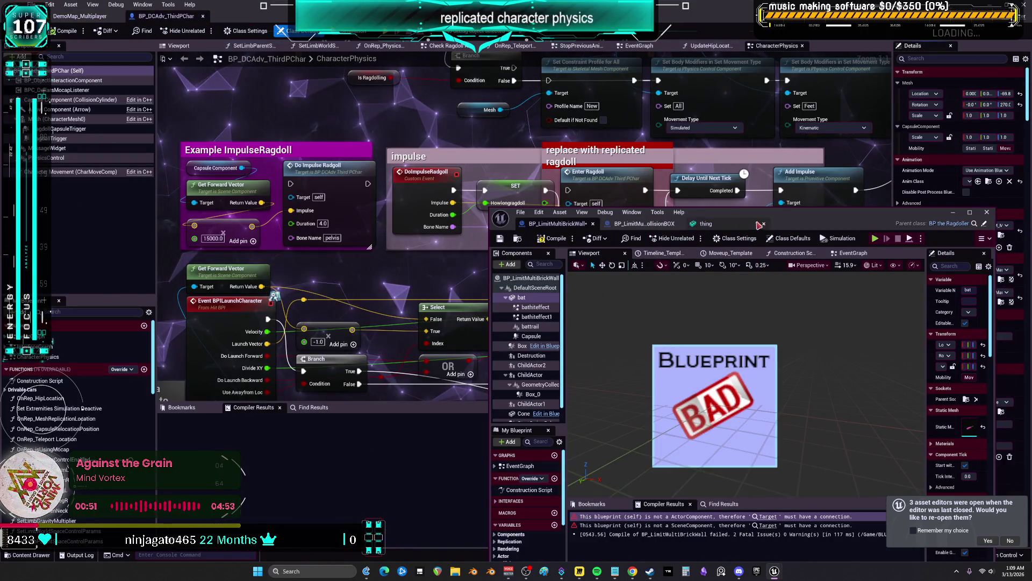
Redock the collision box Blueprint tab into the main editor and close the floating mesh editor.
mouse_move(559, 223)
left_mouse_down()
mouse_move(640, 224)
mouse_move(279, 28)
left_mouse_up()
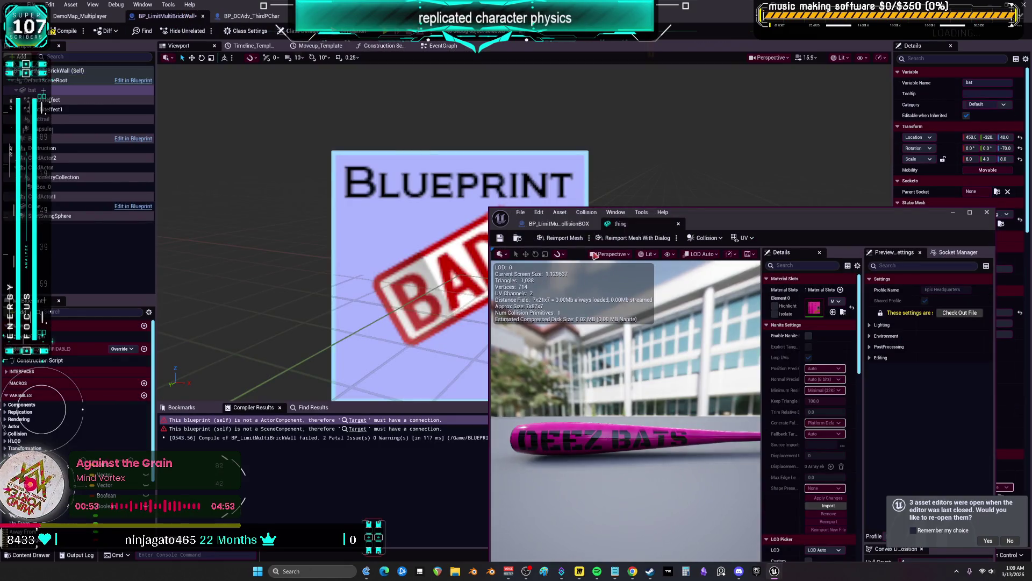
left_click(559, 223)
left_click_drag(559, 223, 253, 16)
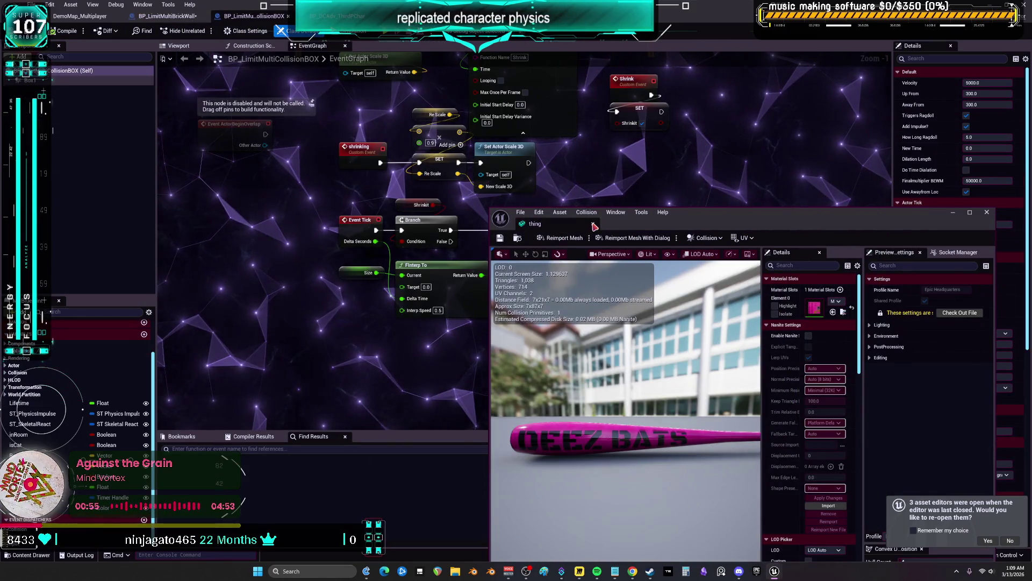
left_click(336, 15)
Navigate to the pink aaaa comment and zoom onto its Set Limb World and Parent Space nodes.
scroll(576, 208, "down", 7)
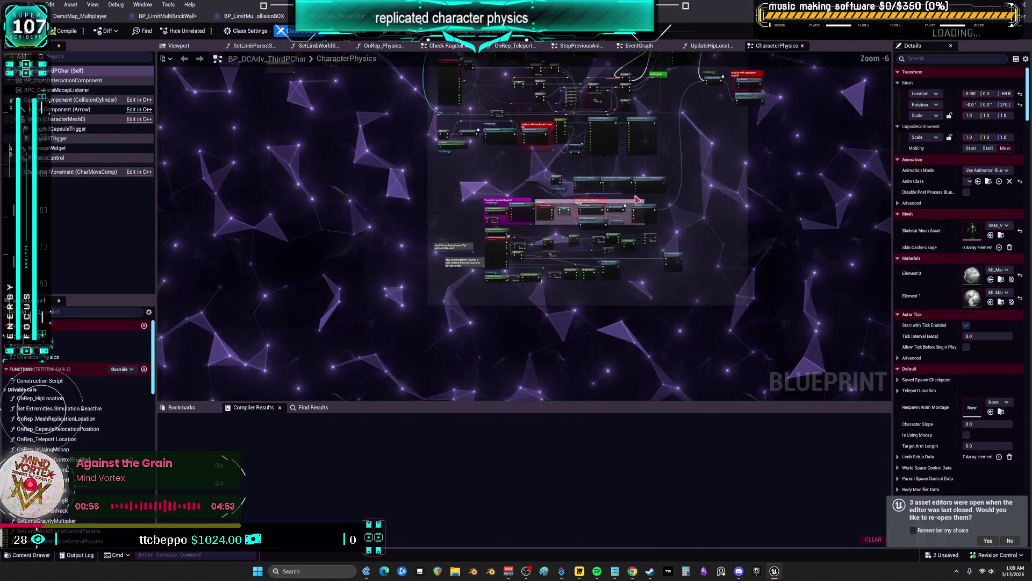
left_click_drag(441, 131, 441, 131)
scroll(541, 212, "up", 4)
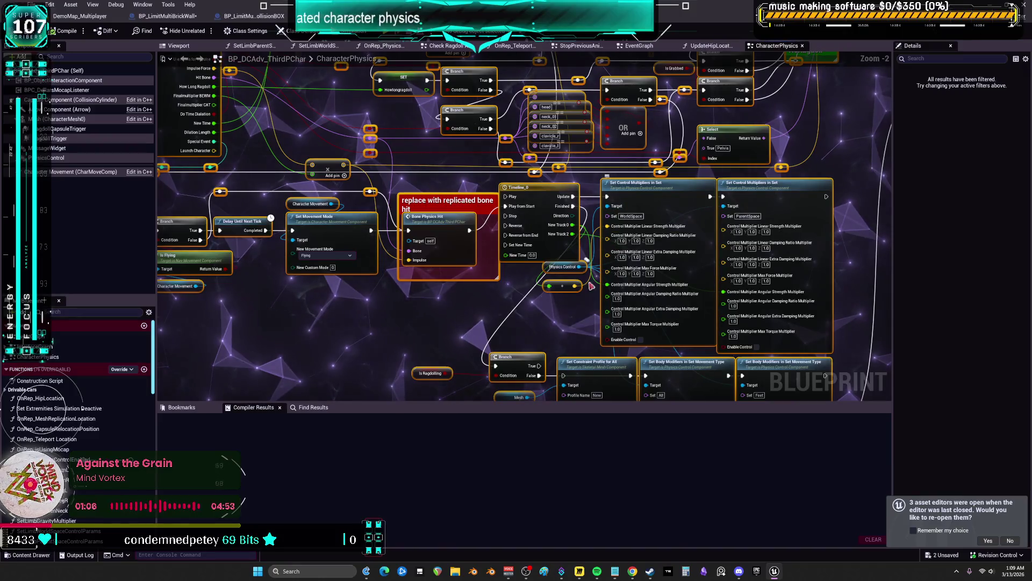
scroll(542, 213, "down", 8)
scroll(636, 200, "up", 5)
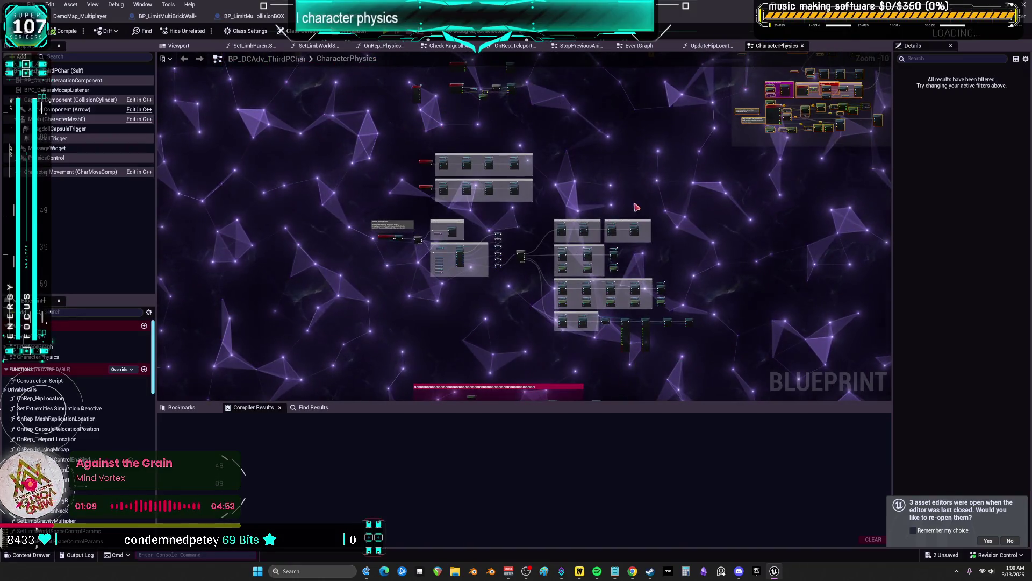
mouse_move(646, 273)
left_mouse_down()
mouse_move(591, 226)
mouse_move(600, 162)
left_mouse_up()
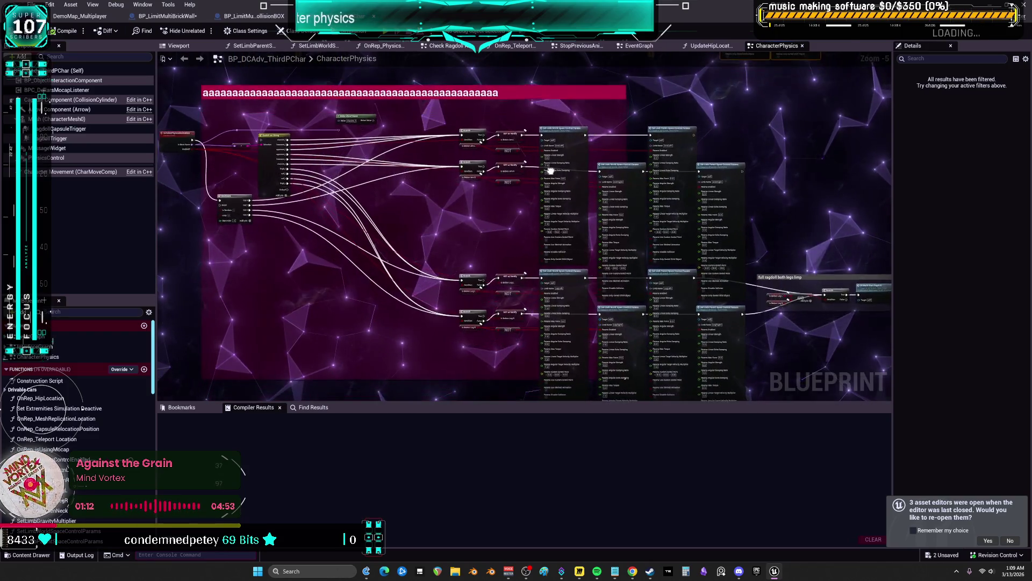
scroll(646, 226, "down", 2)
left_click_drag(416, 124, 775, 276)
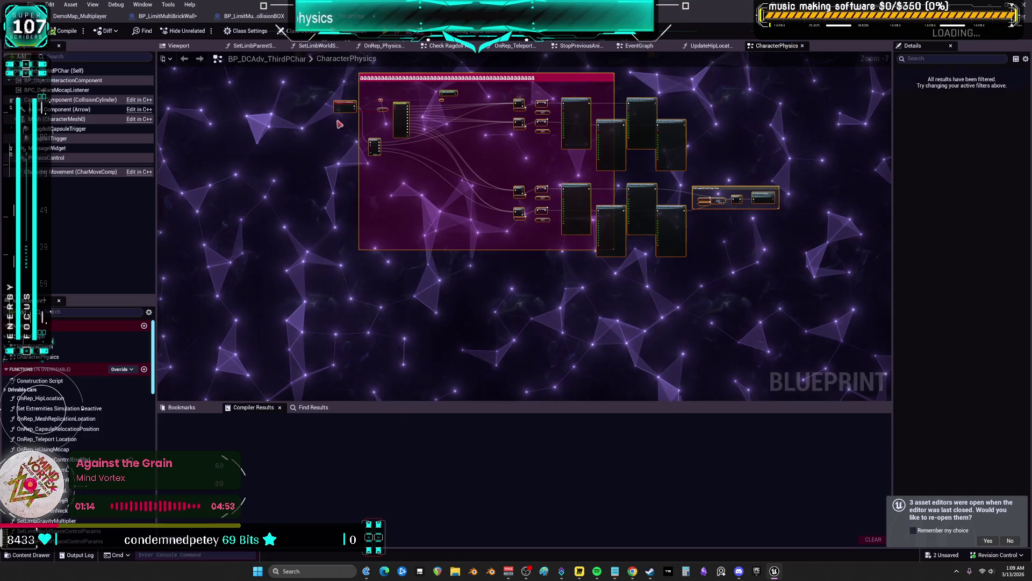
scroll(574, 89, "up", 4)
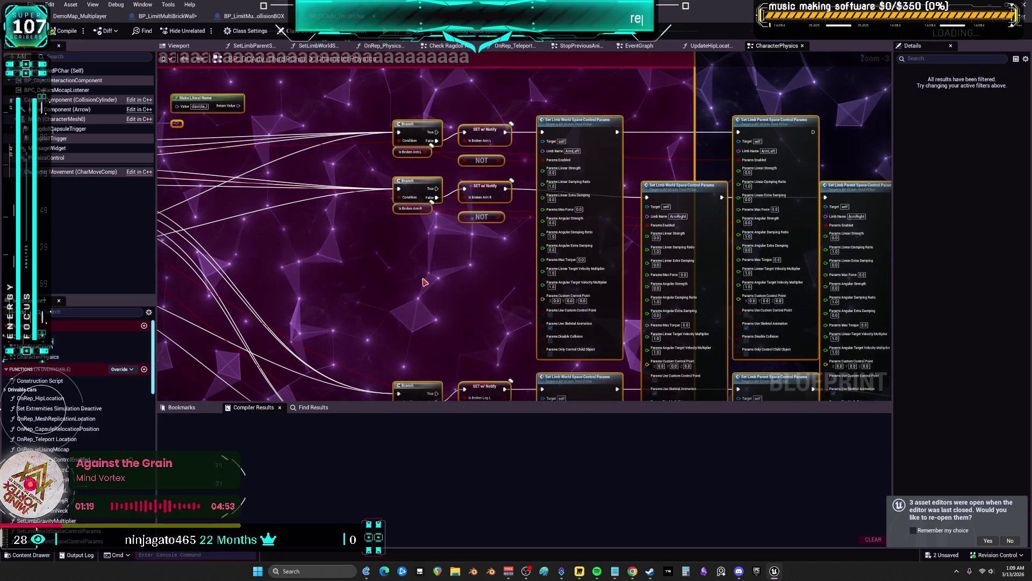
mouse_move(423, 281)
left_mouse_down()
mouse_move(392, 357)
mouse_move(653, 330)
mouse_move(303, 282)
left_mouse_up()
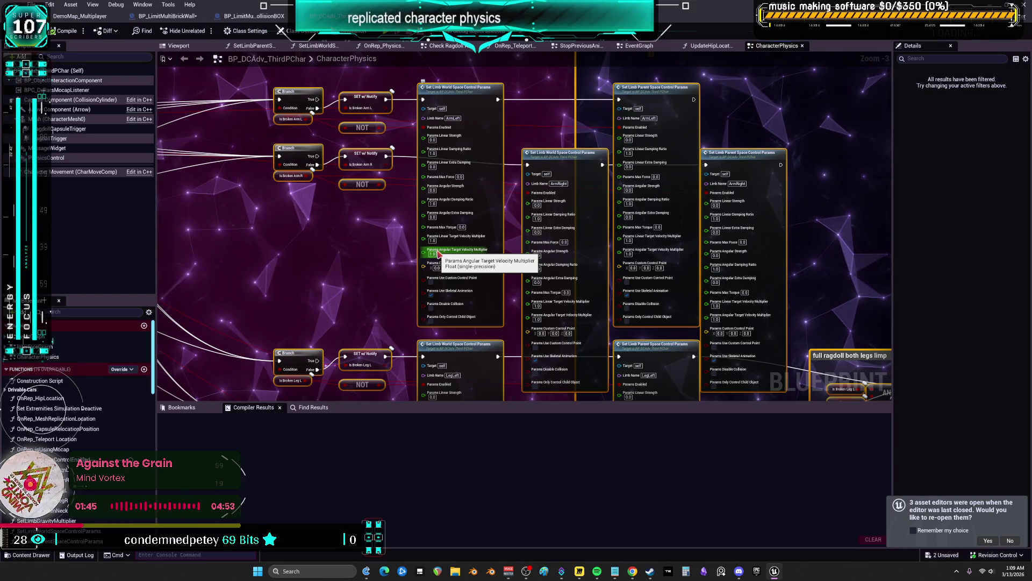
Select a block of graph nodes, then switch to Twitch's Software and Game Development category in Chrome.
scroll(626, 234, "down", 3)
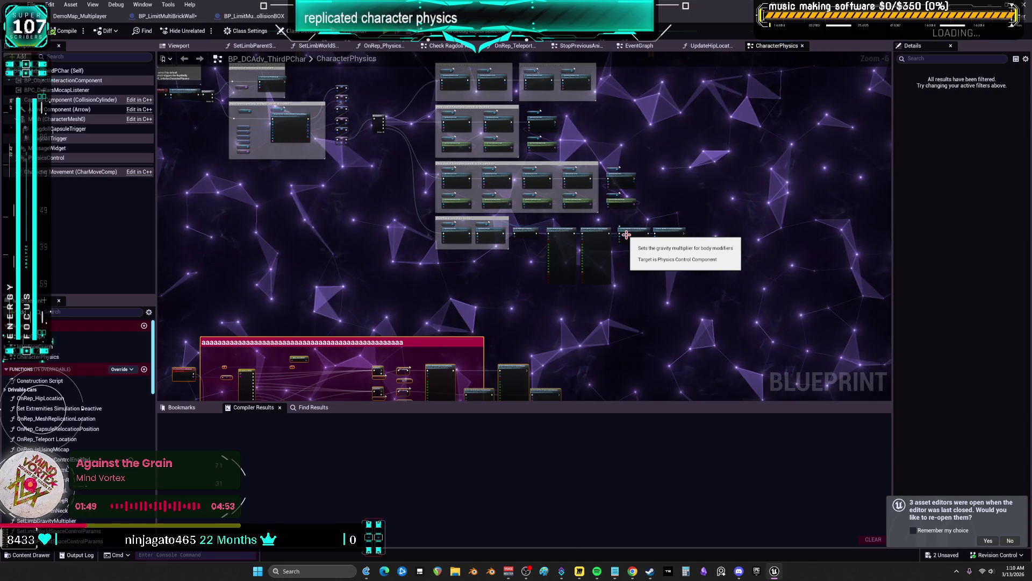
mouse_move(735, 309)
left_mouse_down()
mouse_move(376, 188)
mouse_move(201, 104)
mouse_move(169, 115)
left_mouse_up()
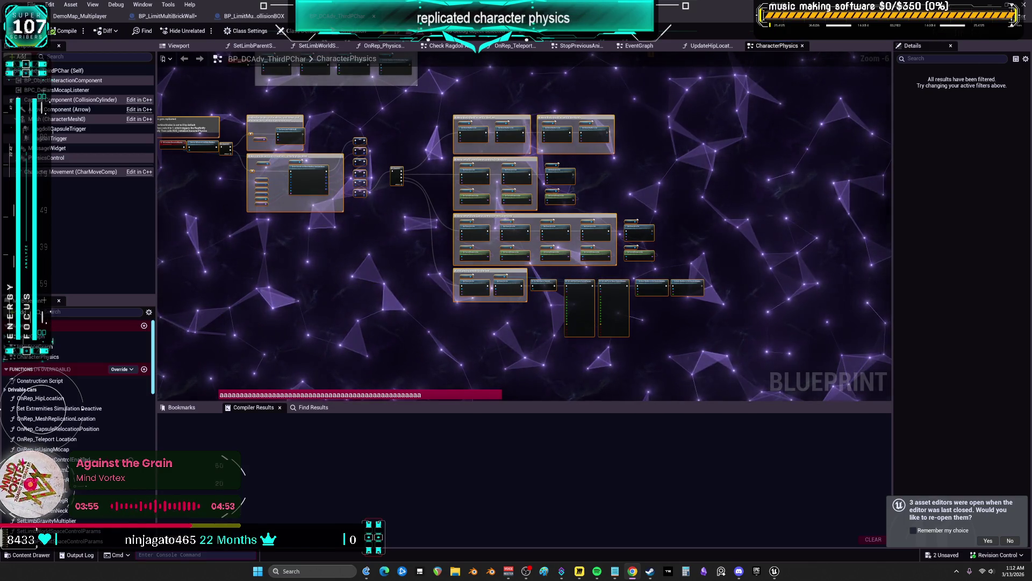
key("alt+Tab")
left_click(171, 551)
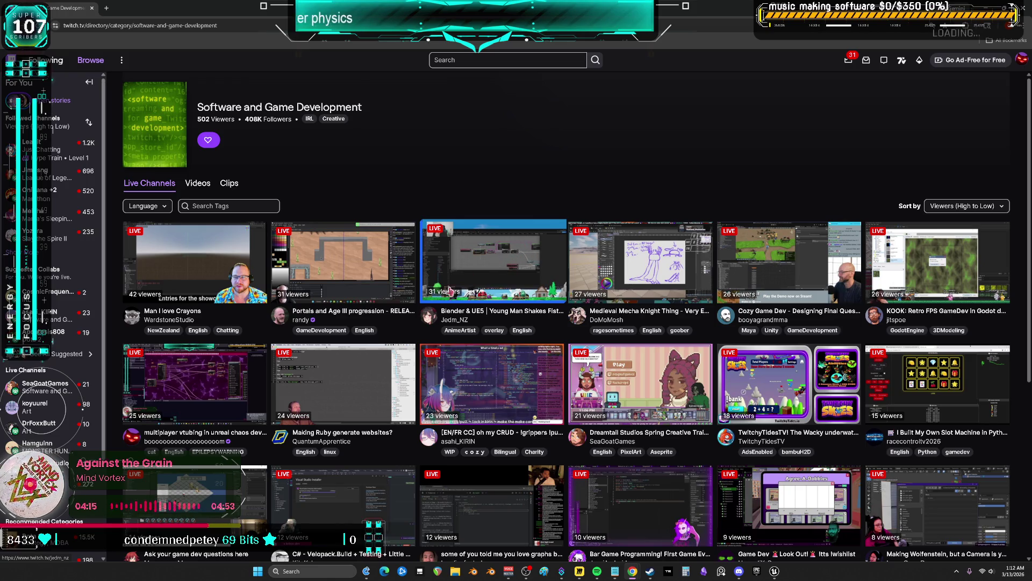
Filter the Software and Game Development live channels to English-language streams.
scroll(538, 258, "down", 8)
scroll(560, 244, "up", 8)
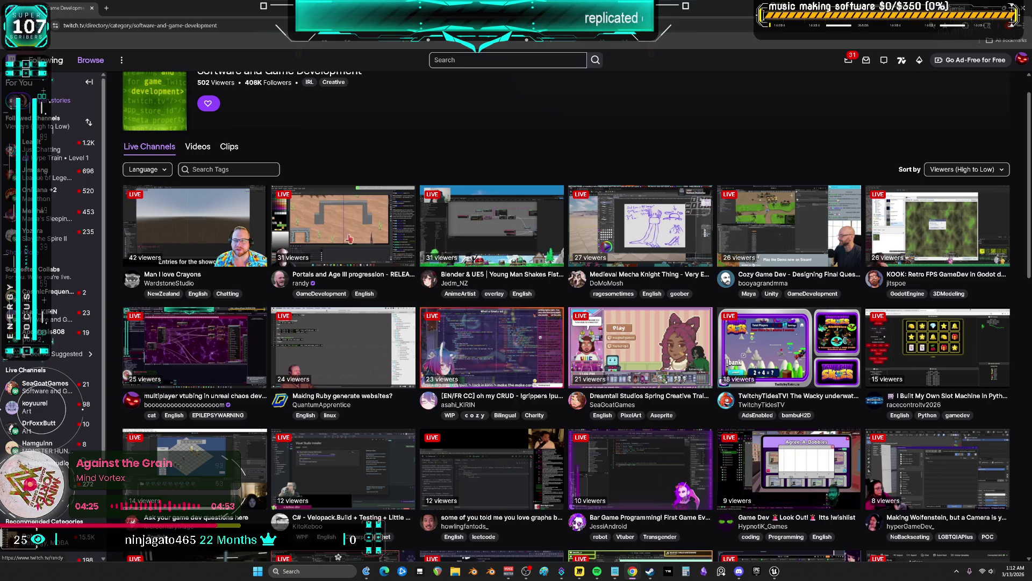
scroll(169, 215, "up", 2)
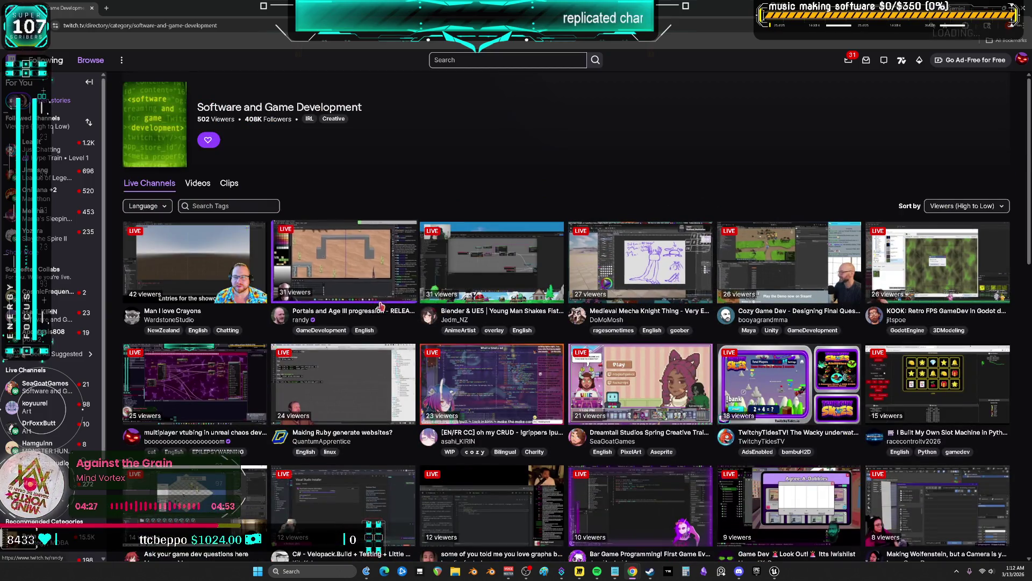
left_click(162, 207)
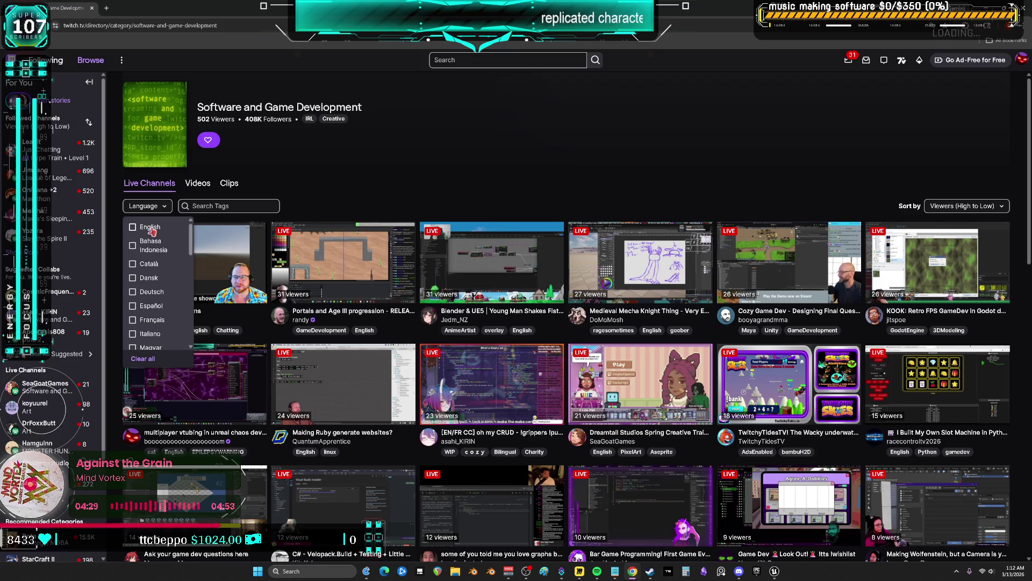
key("Escape")
left_click(156, 206)
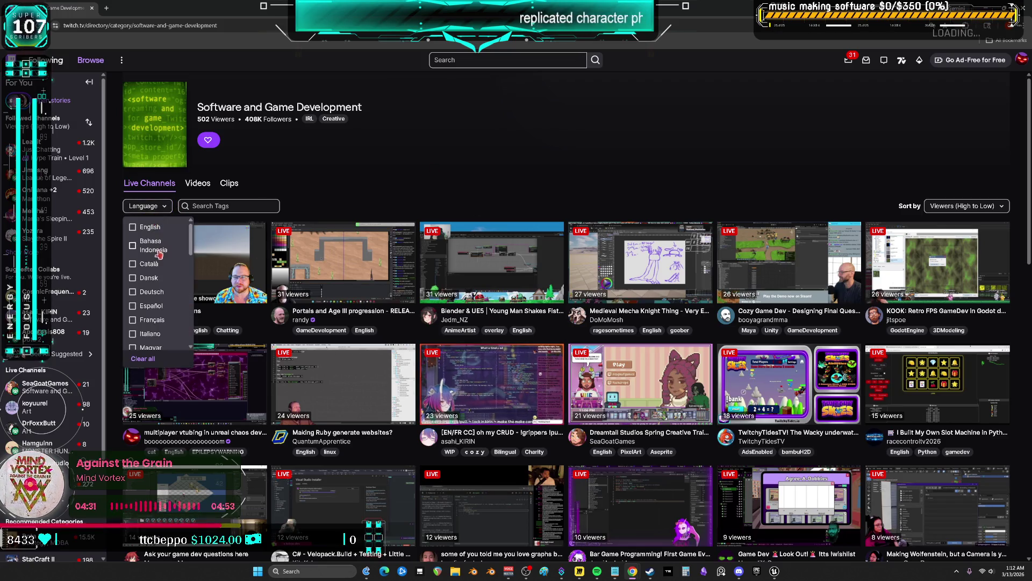
left_click(151, 228)
left_click(526, 177)
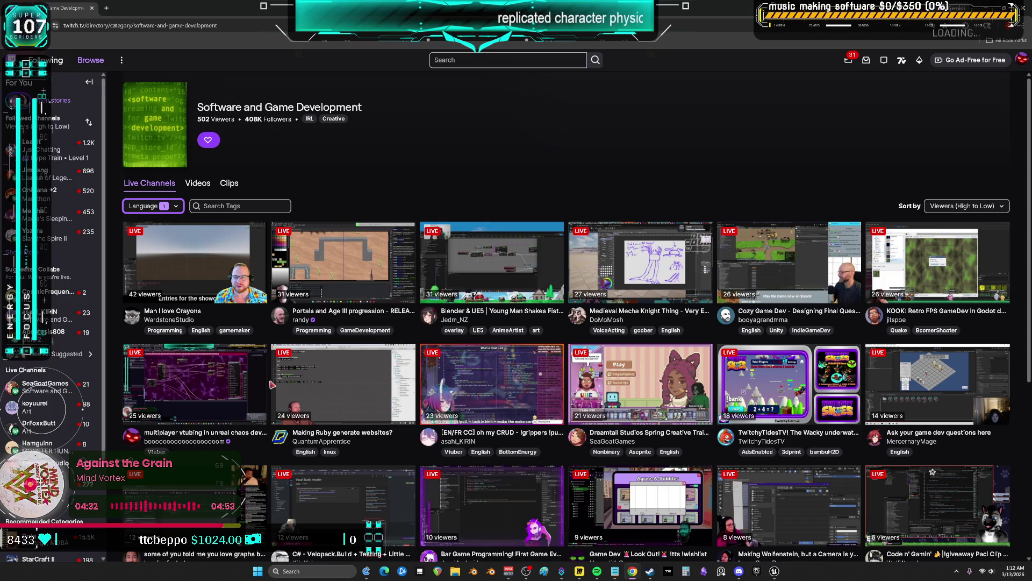
Remove the English filter and open the live procedural environment modeling stream.
left_click(152, 206)
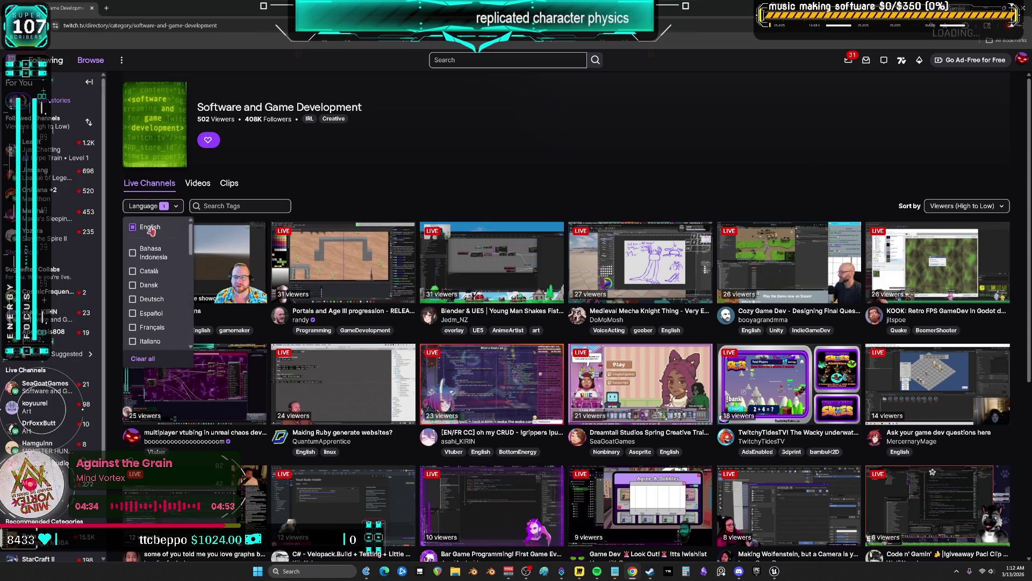
left_click(151, 228)
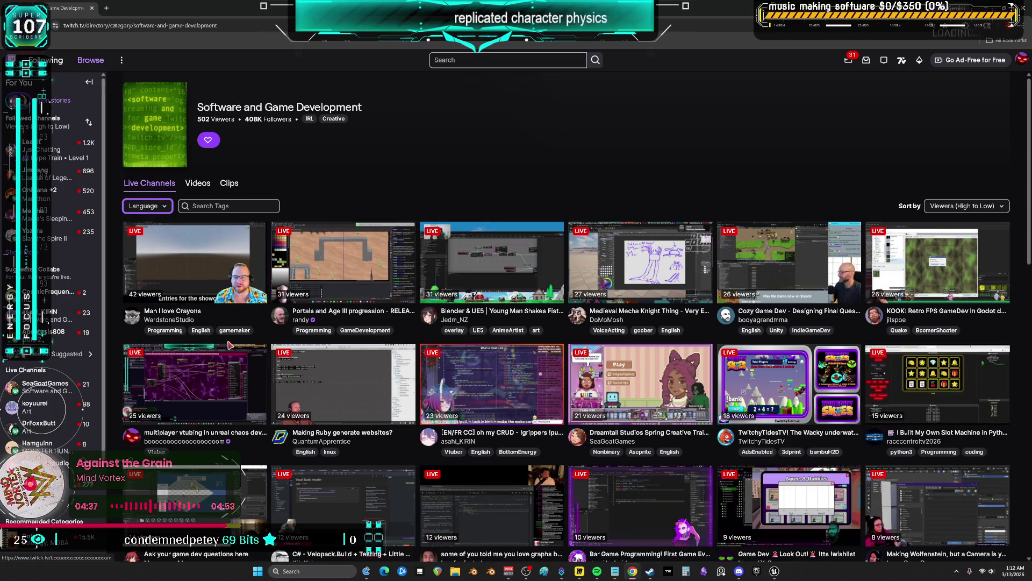
left_click(483, 371)
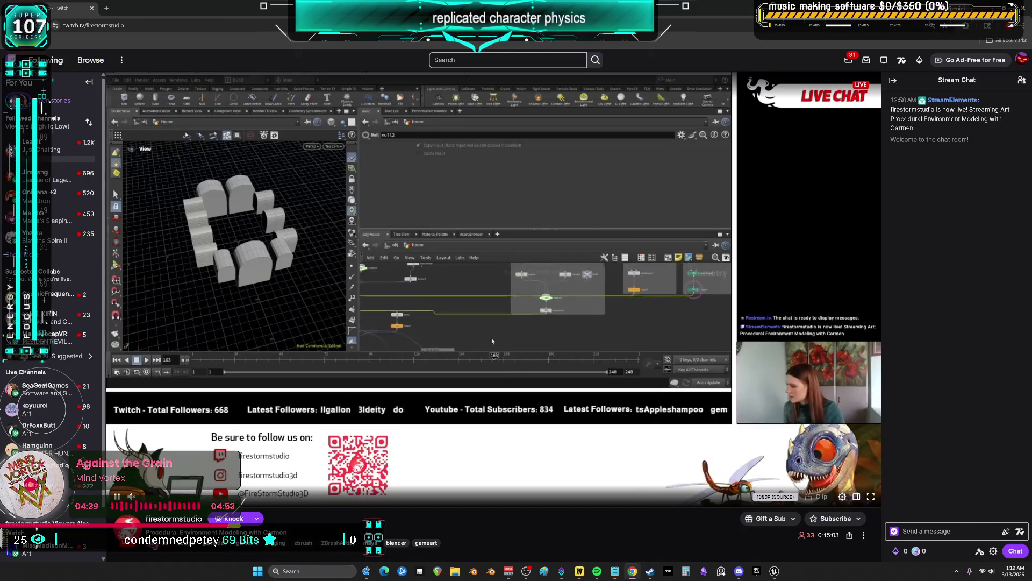
Return to the Art category and browse its live stream thumbnails.
key("alt+Left")
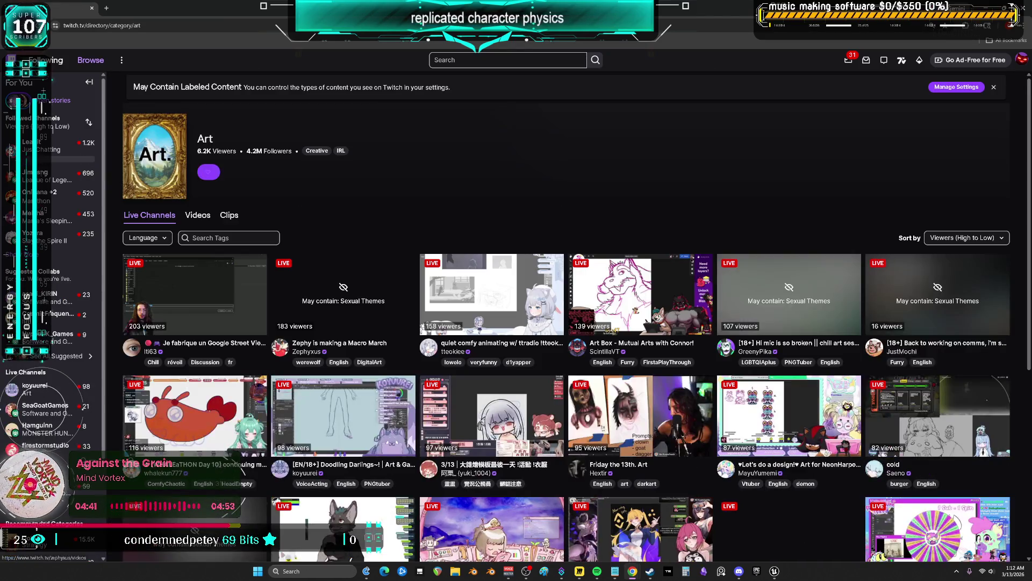
scroll(958, 177, "down", 2)
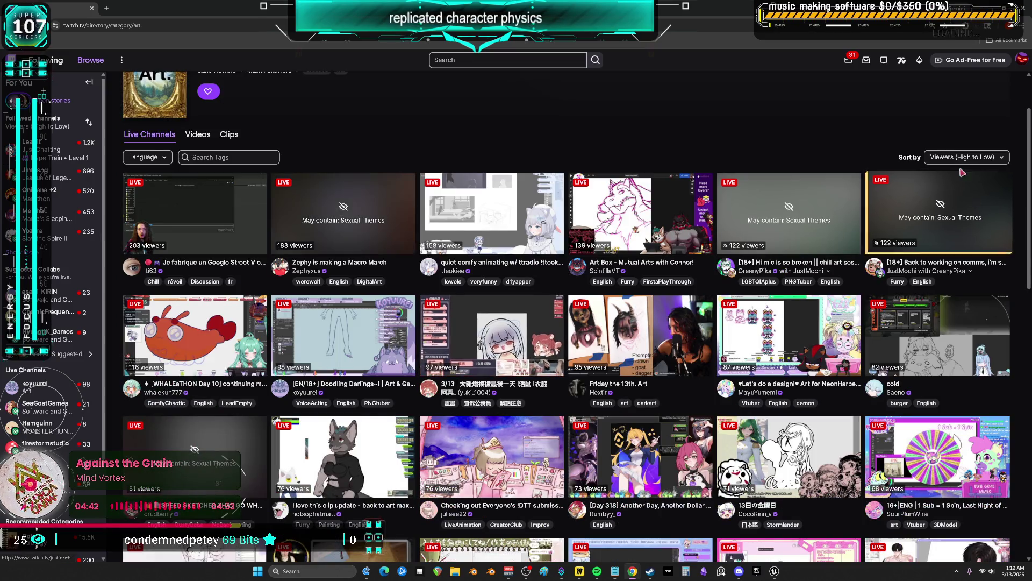
scroll(556, 364, "down", 3)
scroll(556, 364, "down", 6)
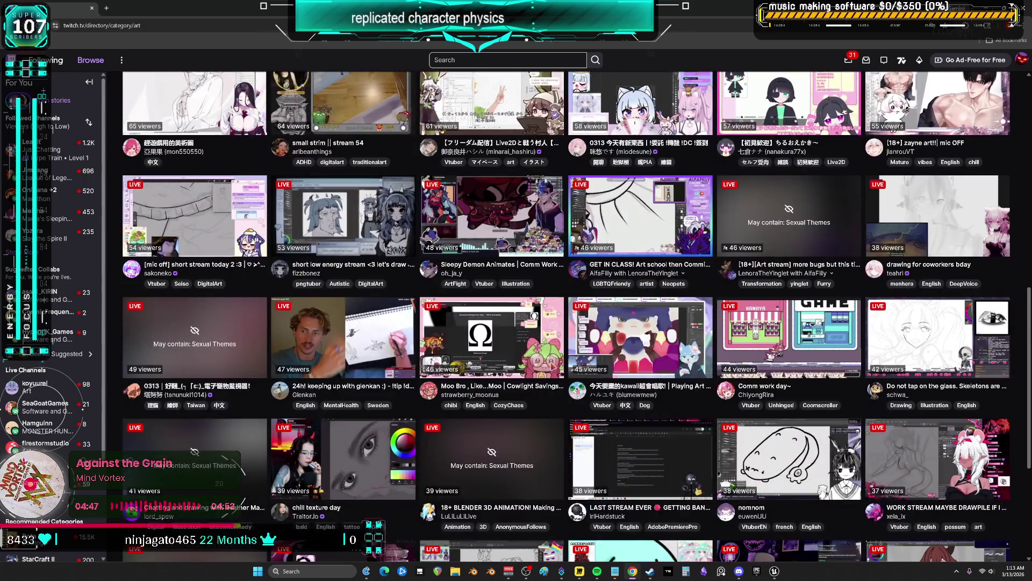
right_click(554, 368)
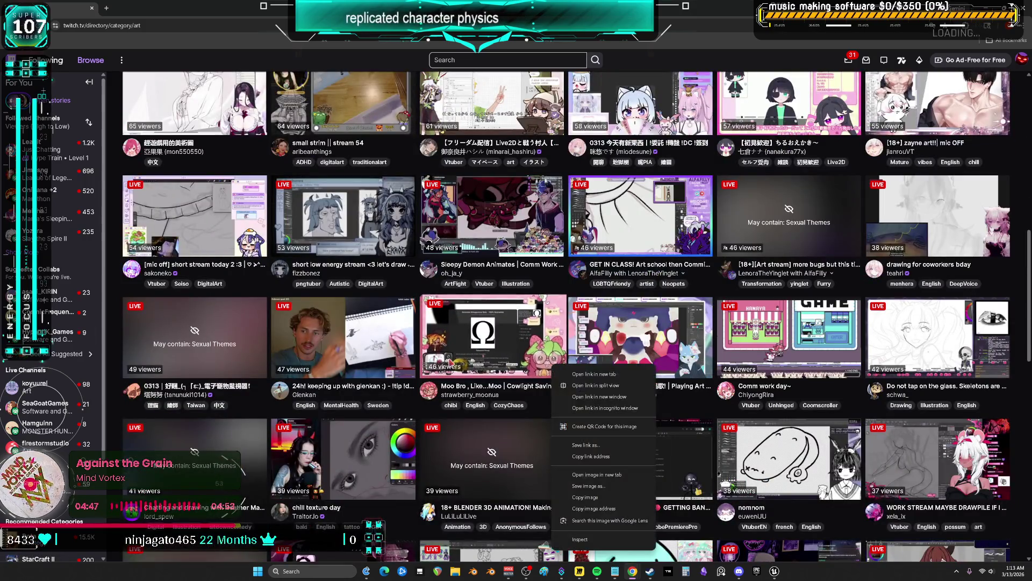
scroll(265, 232, "up", 10)
Apply a 'blender' tag filter, remove it again, and close the browser.
left_click(253, 238)
type("blender")
key("Return")
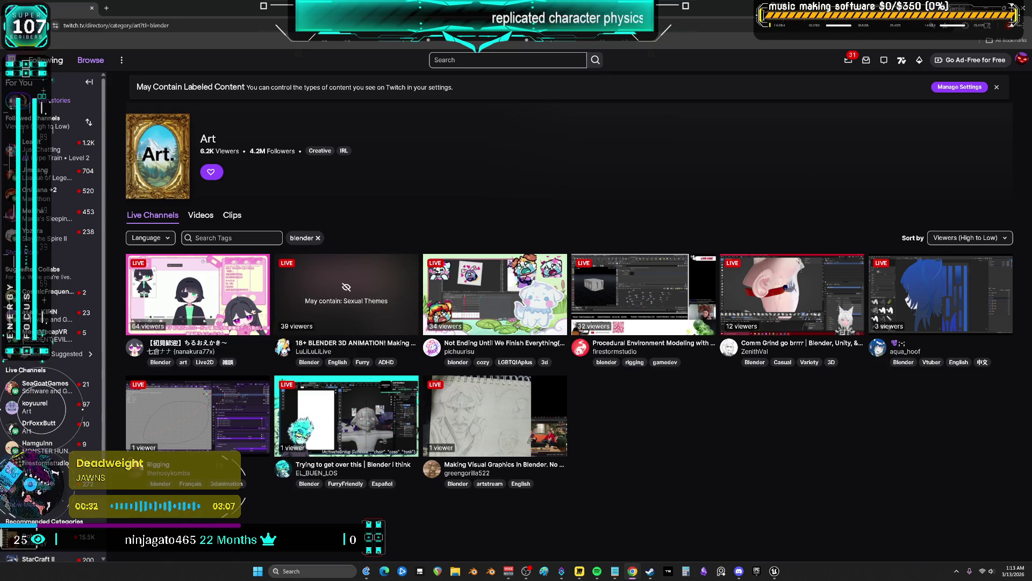
left_click(318, 238)
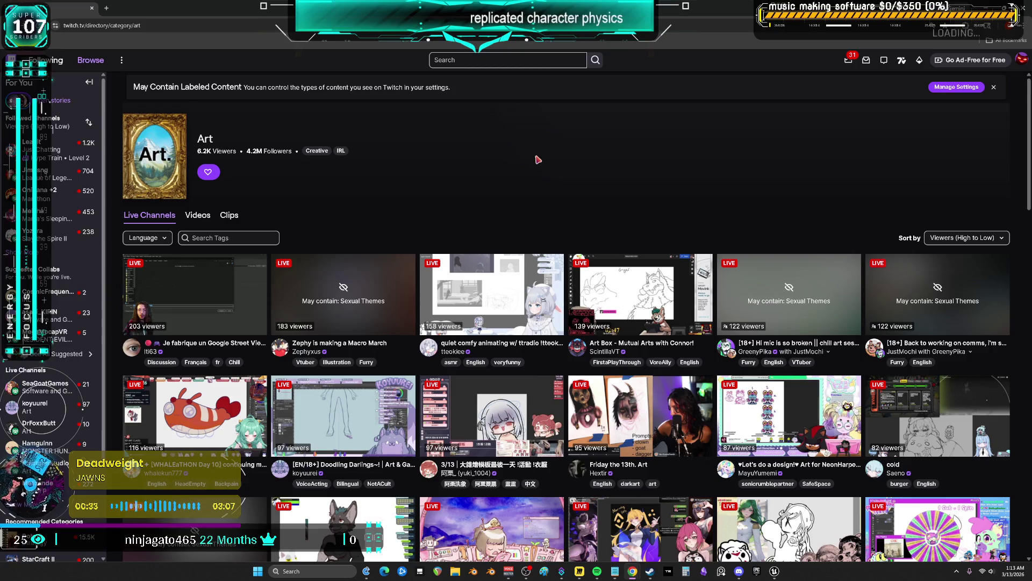
left_click(92, 8)
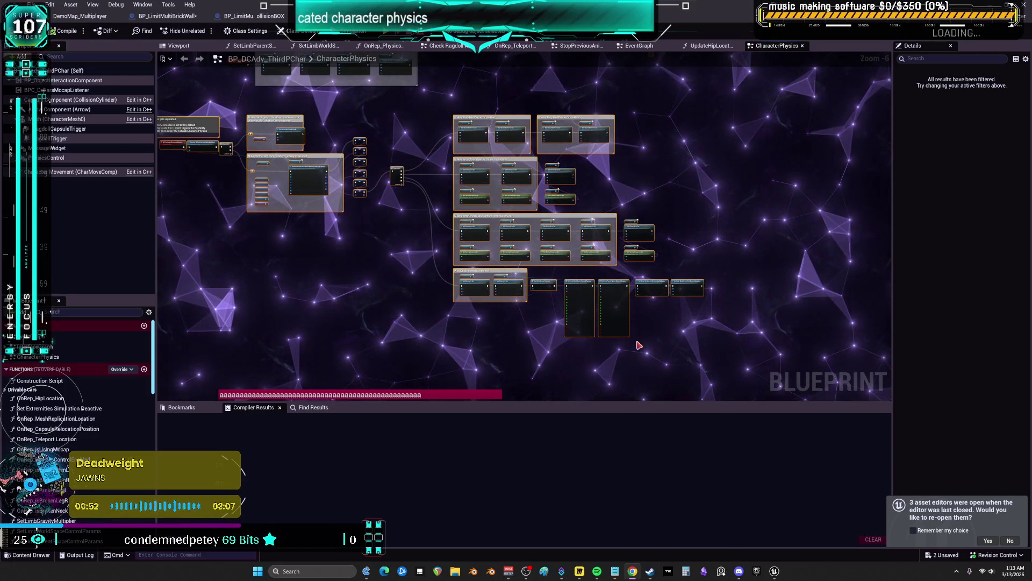
Zoom to -2 on the Multi Start and Multi End Ragdoll nodes under 'replace with replicated ragdoll' comments.
left_click_drag(744, 370, 509, 170)
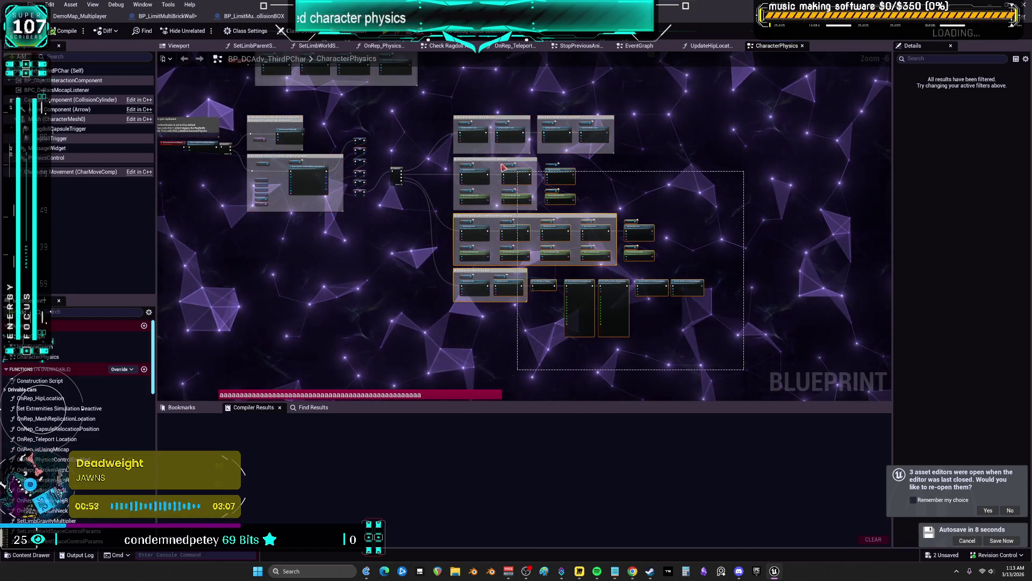
left_click_drag(395, 108, 413, 133)
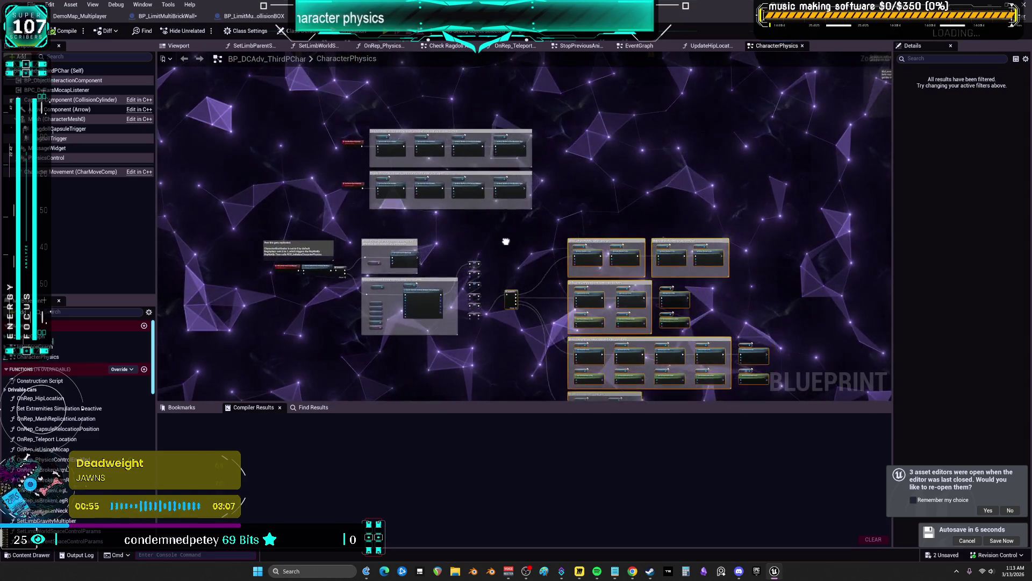
mouse_move(594, 166)
left_mouse_down()
mouse_move(599, 272)
mouse_move(656, 253)
mouse_move(408, 364)
mouse_move(220, 339)
left_mouse_up()
scroll(449, 233, "up", 4)
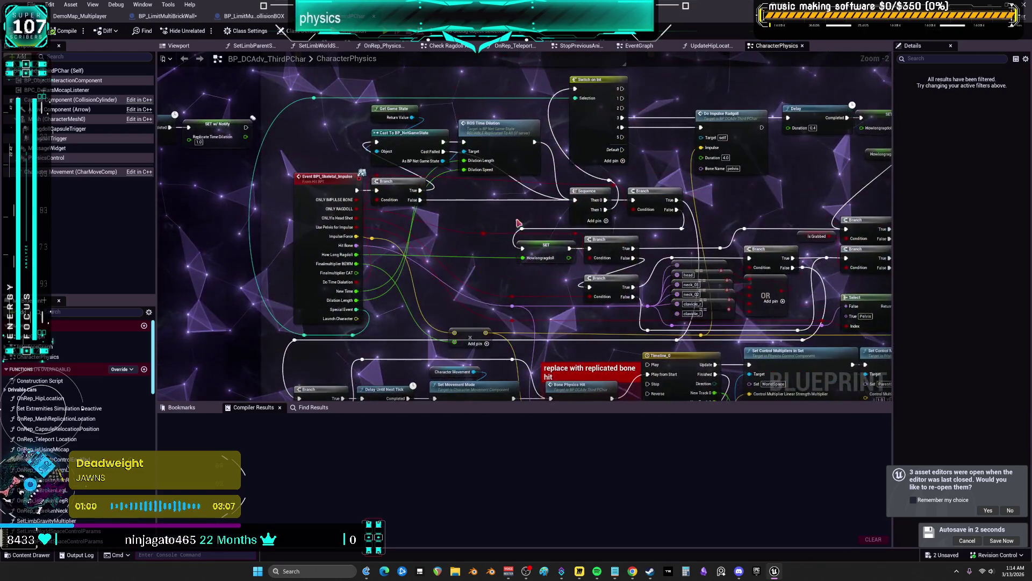
mouse_move(449, 233)
left_mouse_down()
mouse_move(430, 221)
mouse_move(373, 228)
left_mouse_up()
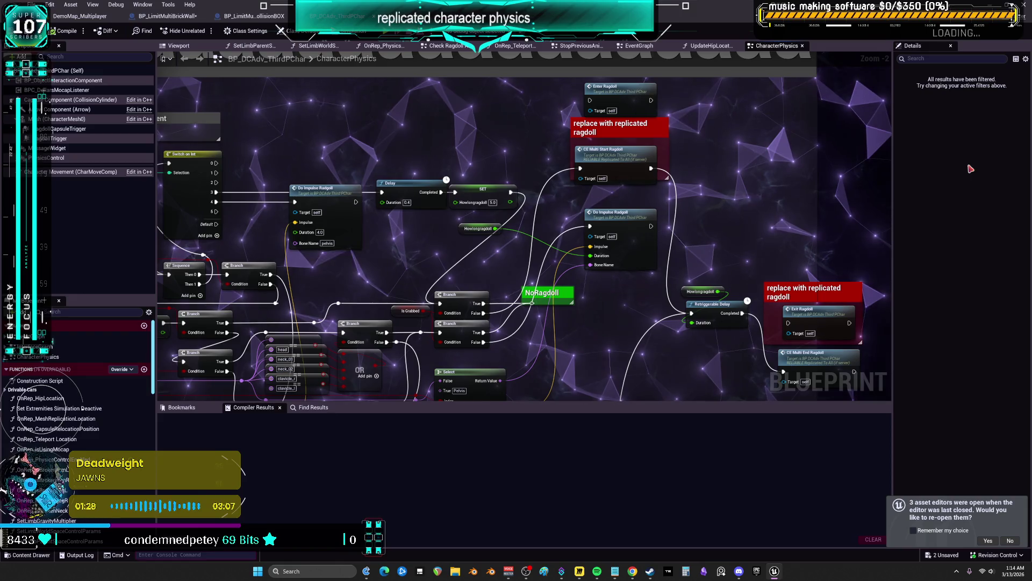
Shift the isGrabbed node, NoRagdoll comment, both Branch nodes and the reroute rightward.
key("alt+Tab")
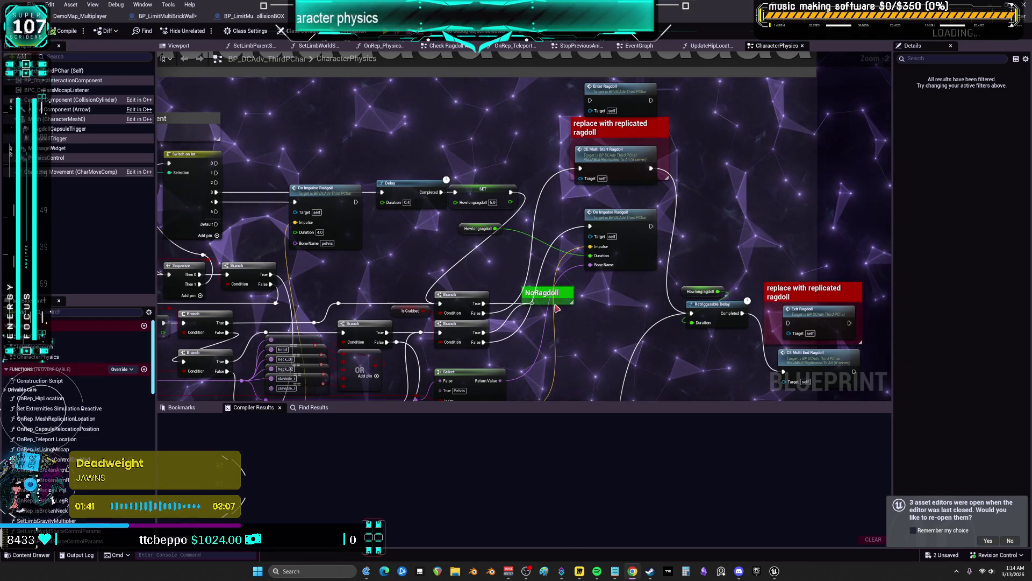
left_click_drag(405, 313, 406, 319)
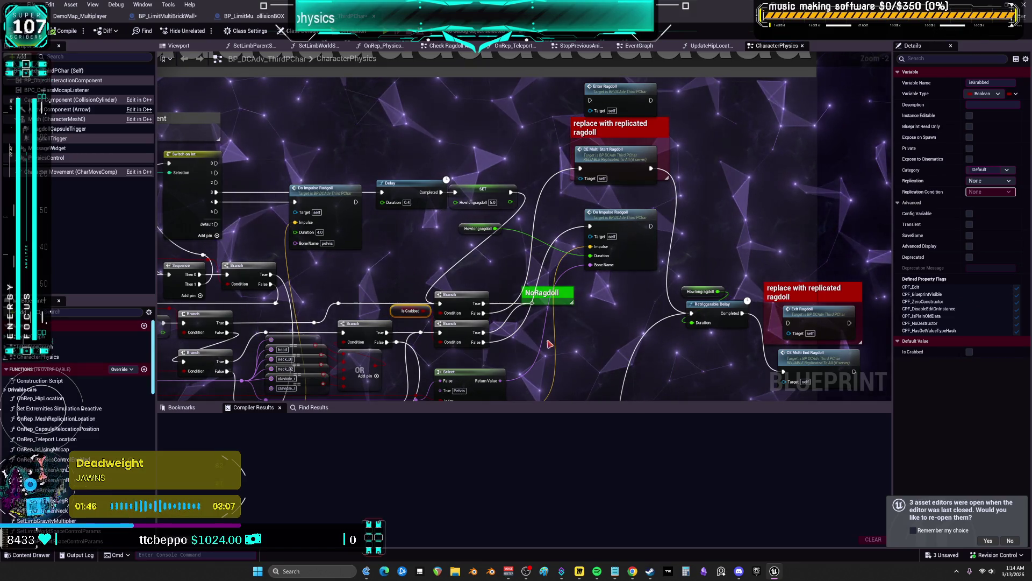
left_click_drag(561, 294, 627, 304)
mouse_move(534, 312)
left_mouse_down()
mouse_move(446, 323)
mouse_move(465, 322)
left_mouse_up()
key("Right")
key("Right")
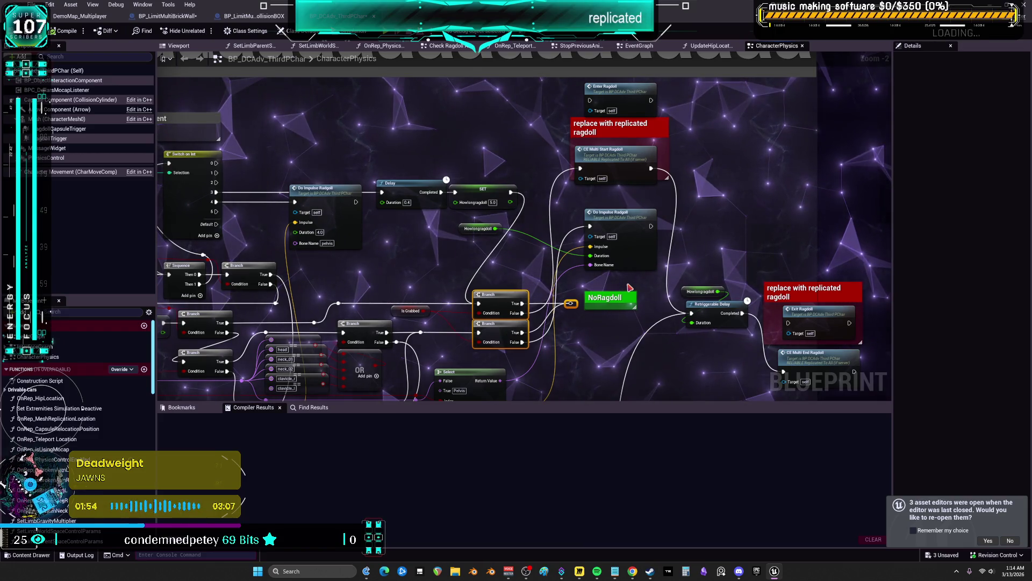
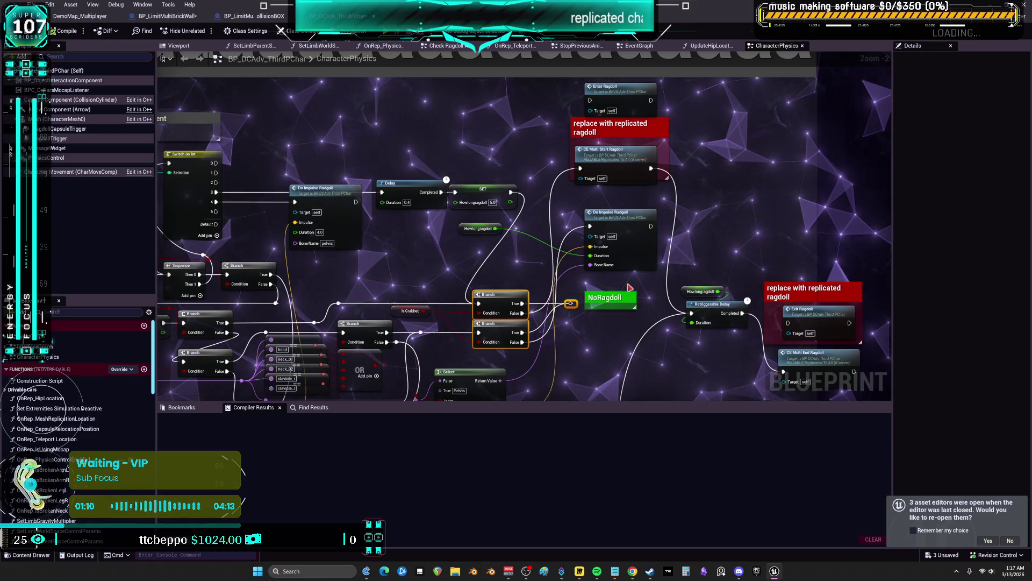
Select the Is Grabbed getter node in CharacterPhysics to show its variable settings in Details.
scroll(544, 254, "down", 2)
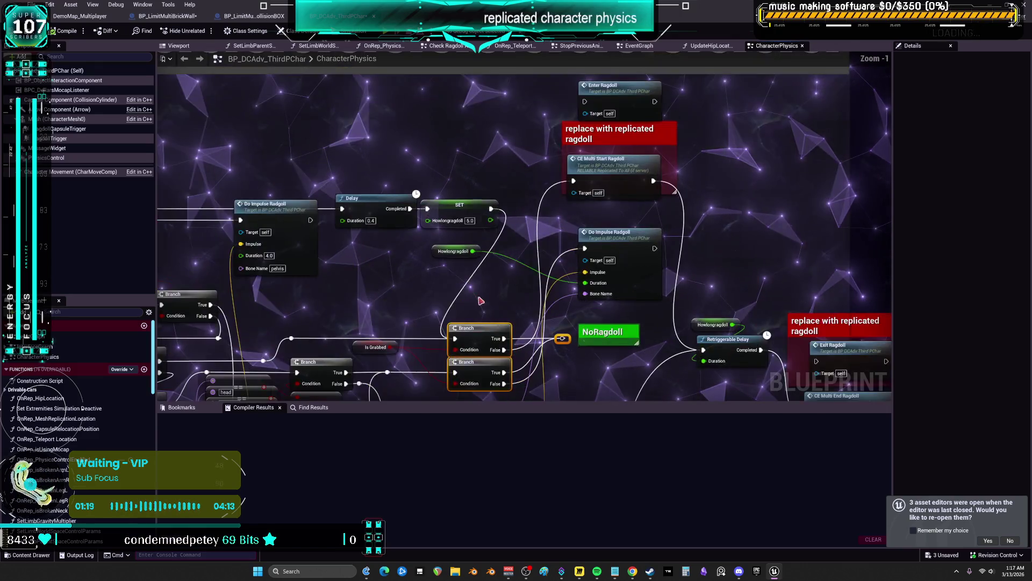
scroll(411, 324, "up", 3)
left_click(465, 277)
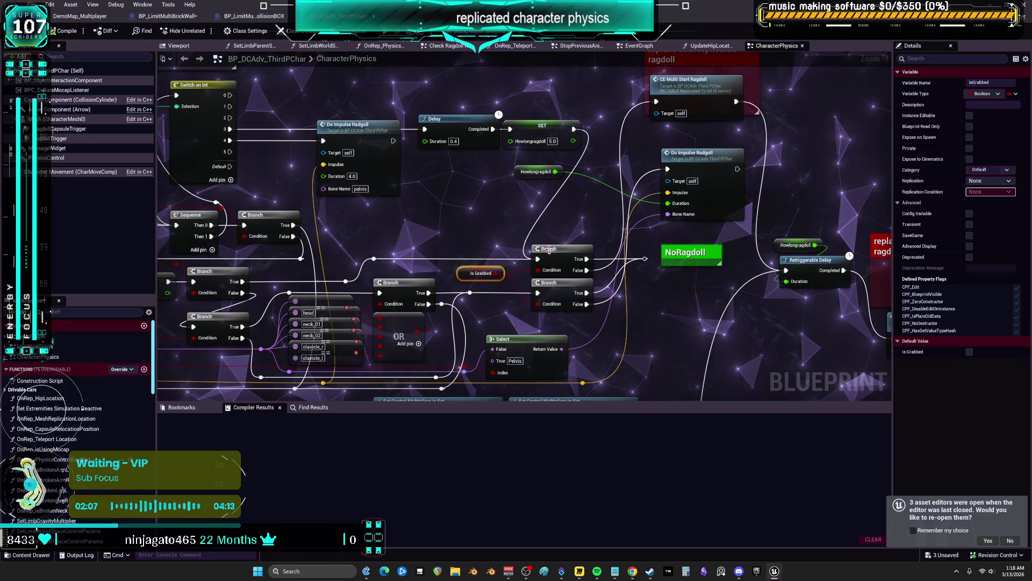
Pan and zoom over the skeletal impulse, movement mode and bone hit nodes of CharacterPhysics.
mouse_move(459, 248)
left_mouse_down()
mouse_move(484, 215)
mouse_move(463, 211)
mouse_move(705, 207)
left_mouse_up()
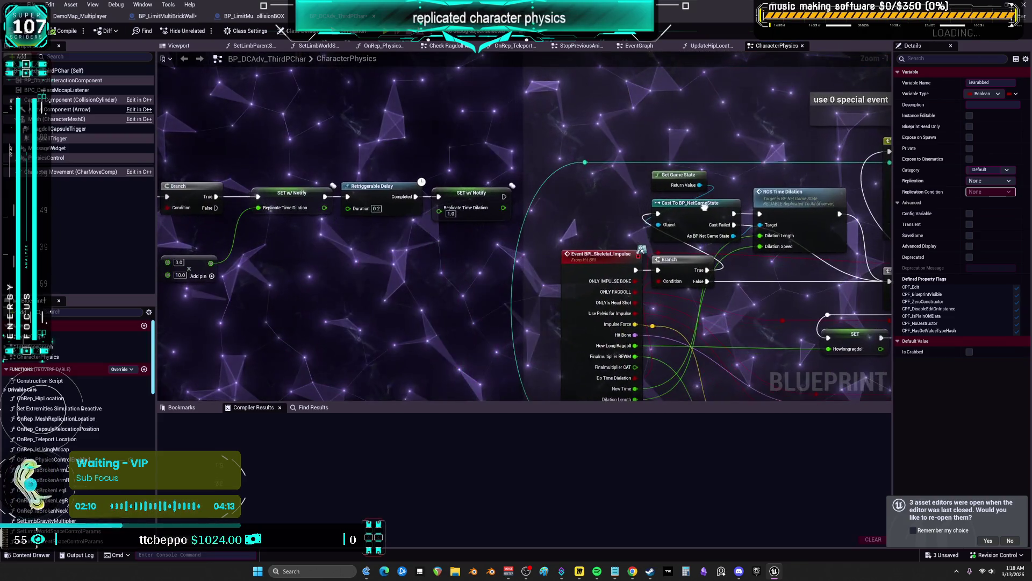
mouse_move(587, 251)
left_mouse_down()
mouse_move(572, 266)
mouse_move(531, 227)
mouse_move(574, 261)
left_mouse_up()
scroll(574, 261, "down", 4)
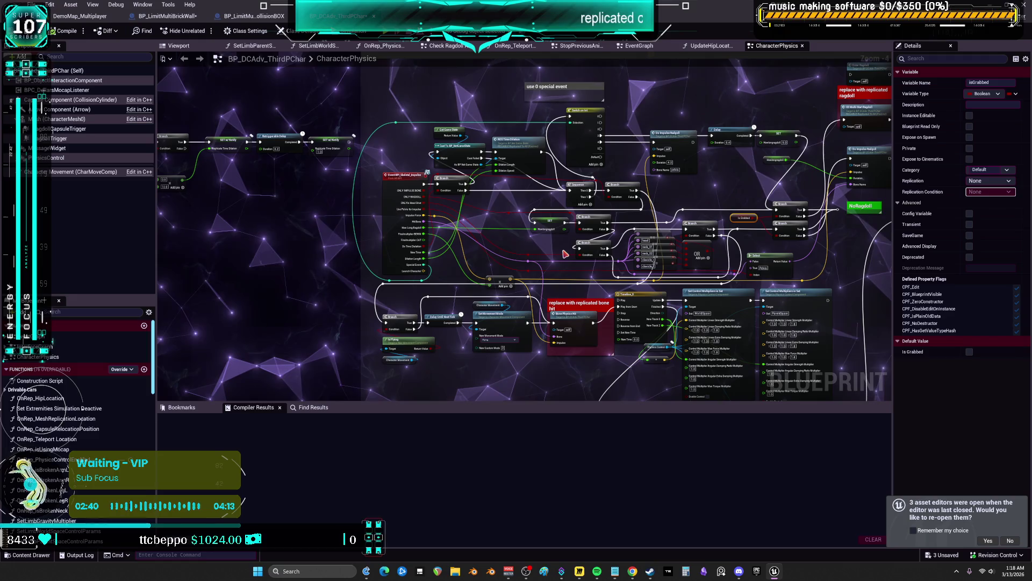
scroll(567, 275, "up", 2)
scroll(438, 225, "up", 1)
scroll(439, 225, "up", 1)
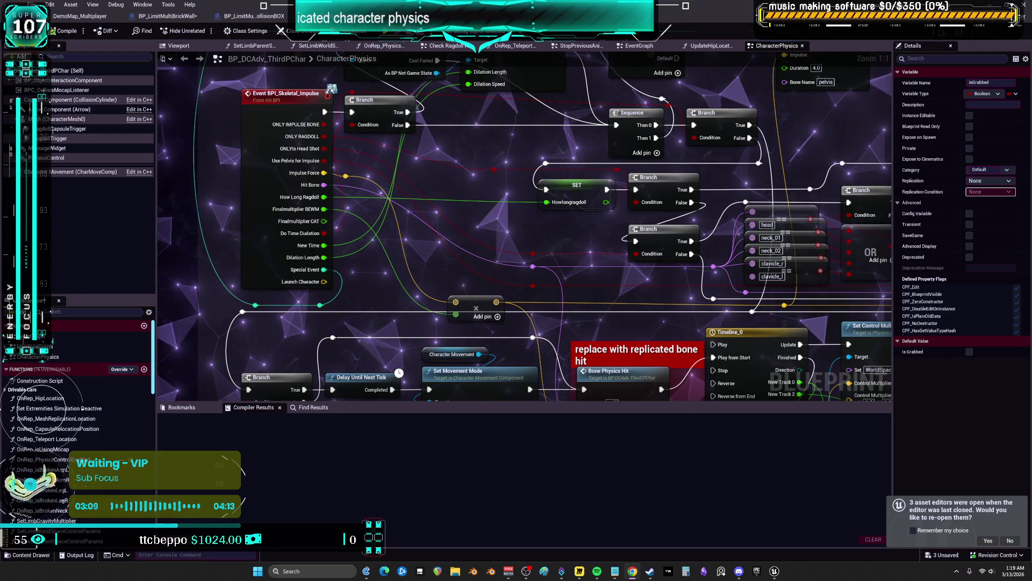
Look over the lower part of the CharacterPhysics graph, then switch to Paint.
scroll(656, 251, "down", 2)
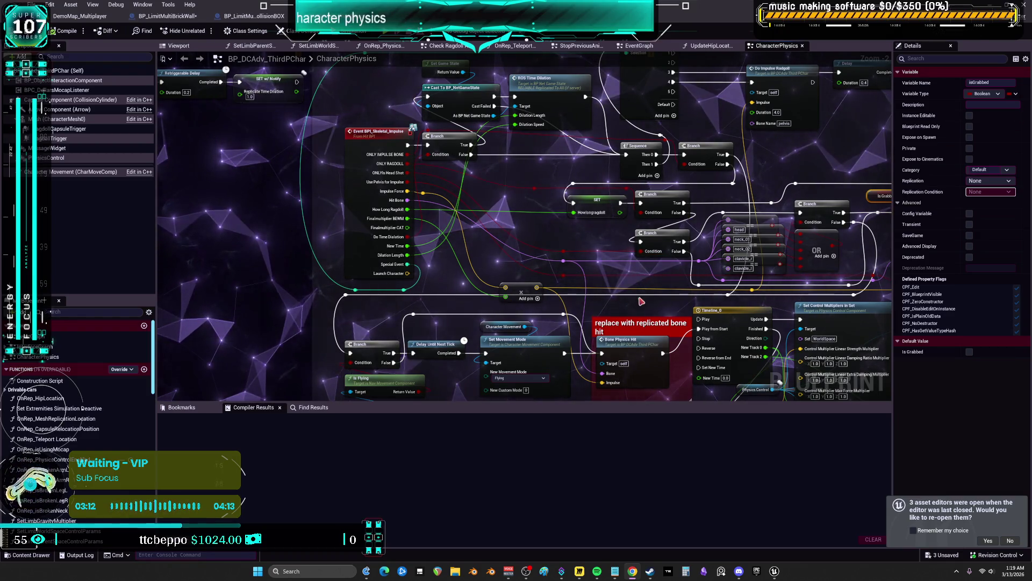
scroll(647, 280, "down", 4)
left_click_drag(637, 274, 465, 224)
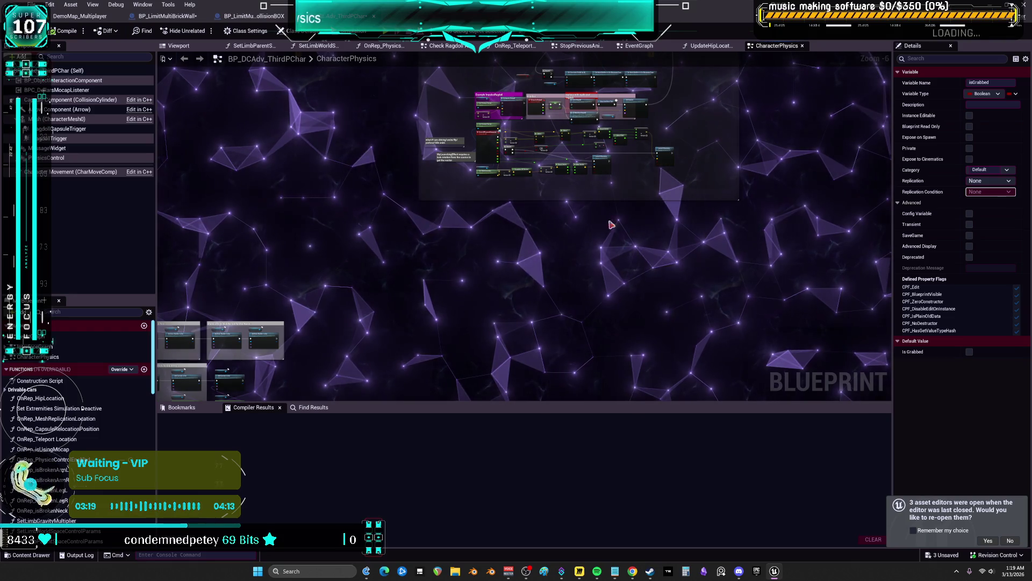
scroll(618, 231, "up", 3)
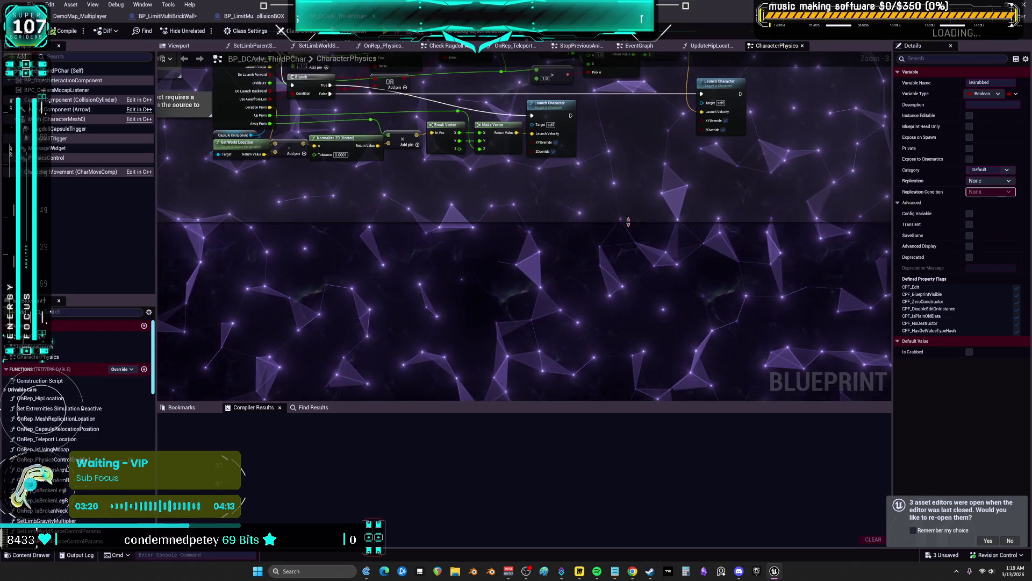
left_click_drag(627, 196, 632, 221)
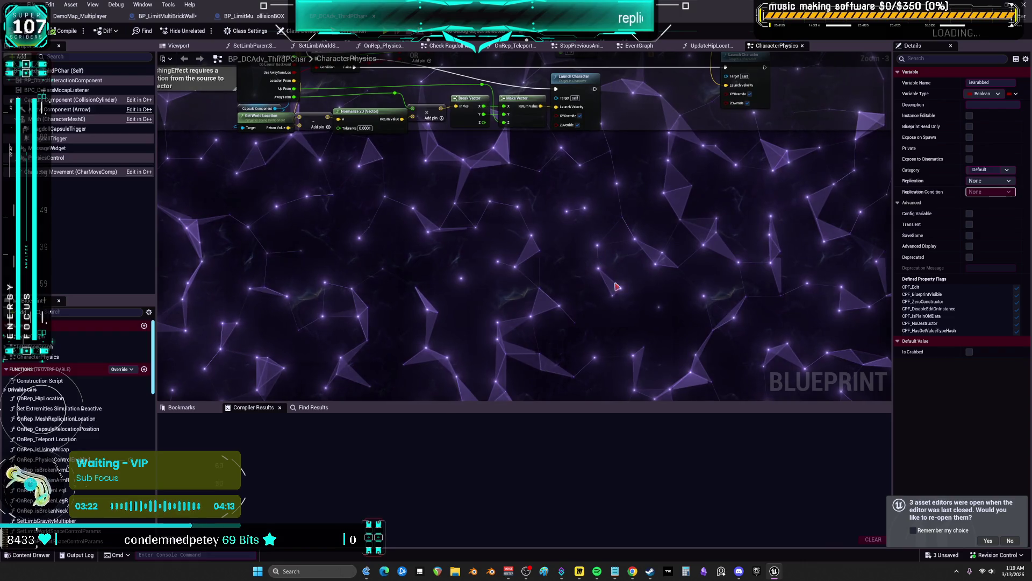
left_click(544, 574)
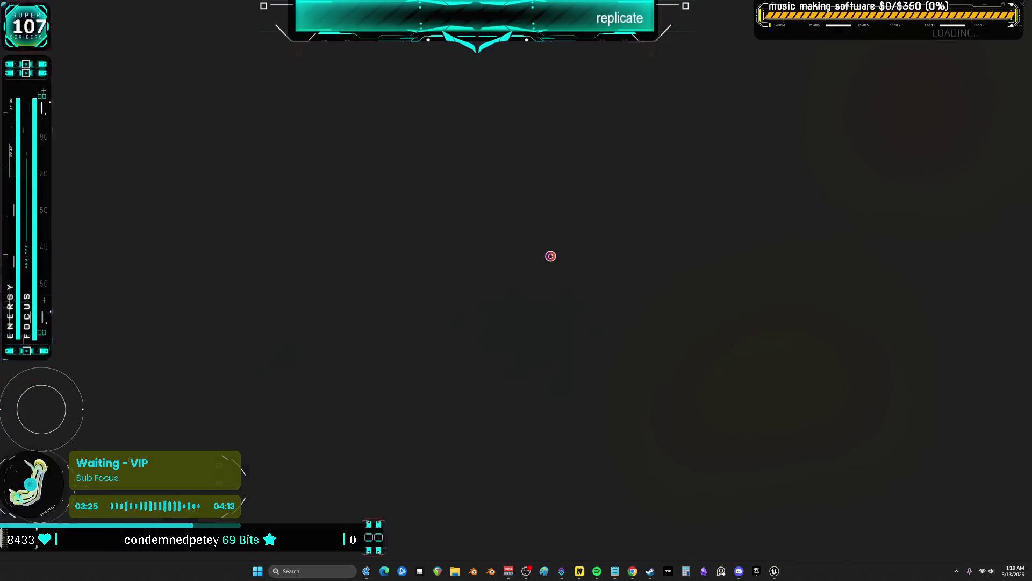
Fill the canvas black and set up a red freehand brush.
left_click(120, 39)
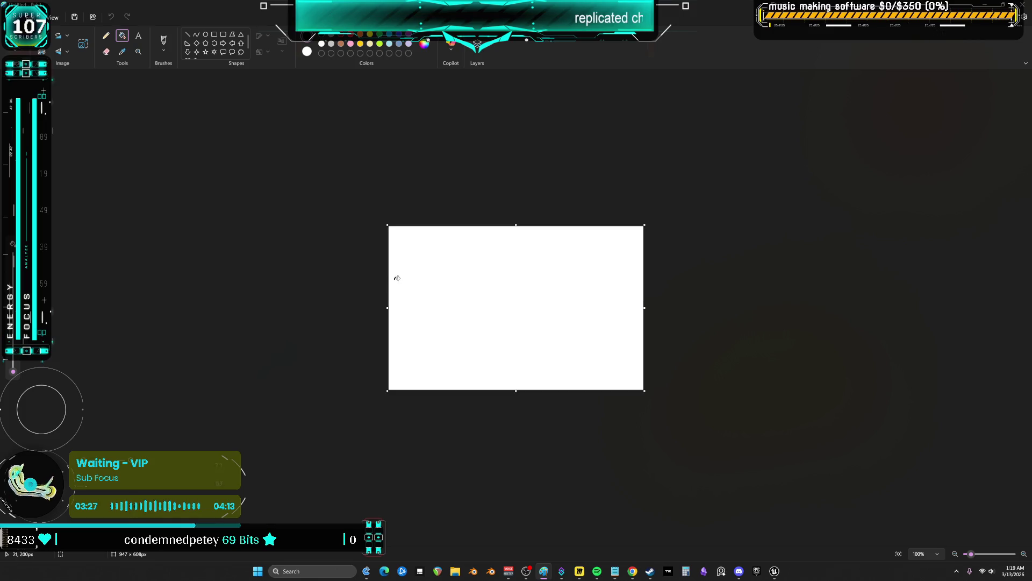
left_click(401, 274)
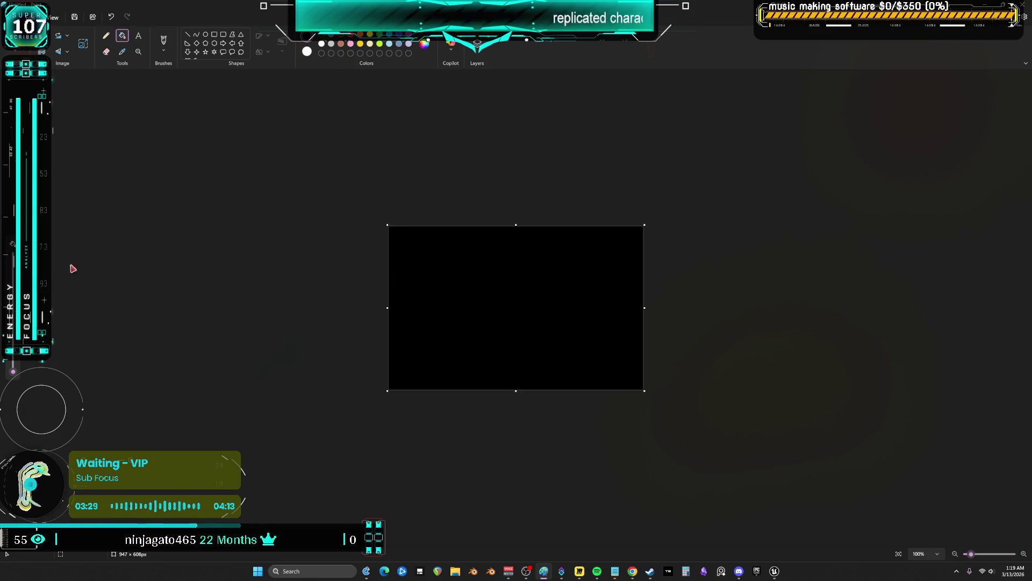
scroll(382, 327, "up", 5)
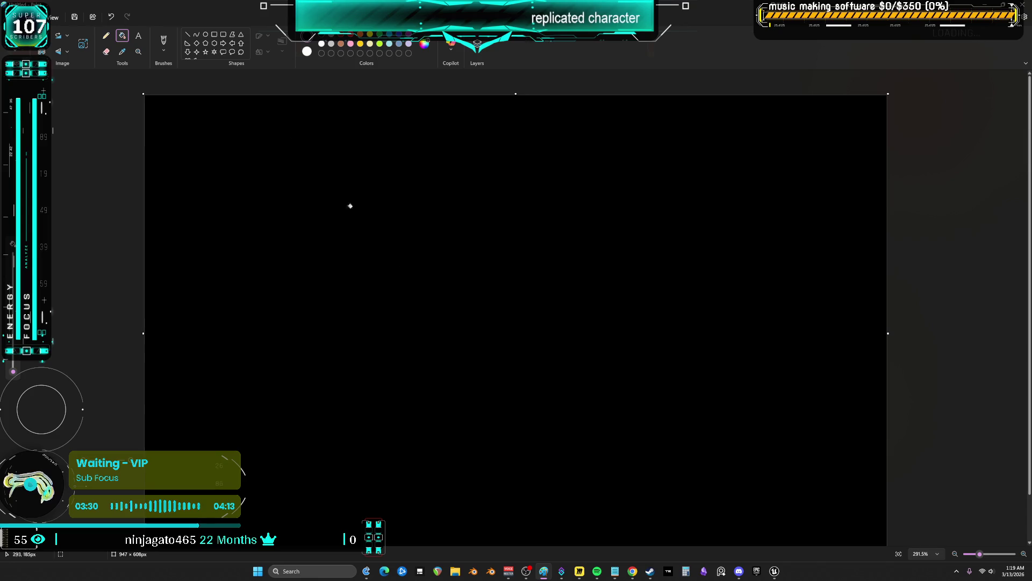
left_click(163, 43)
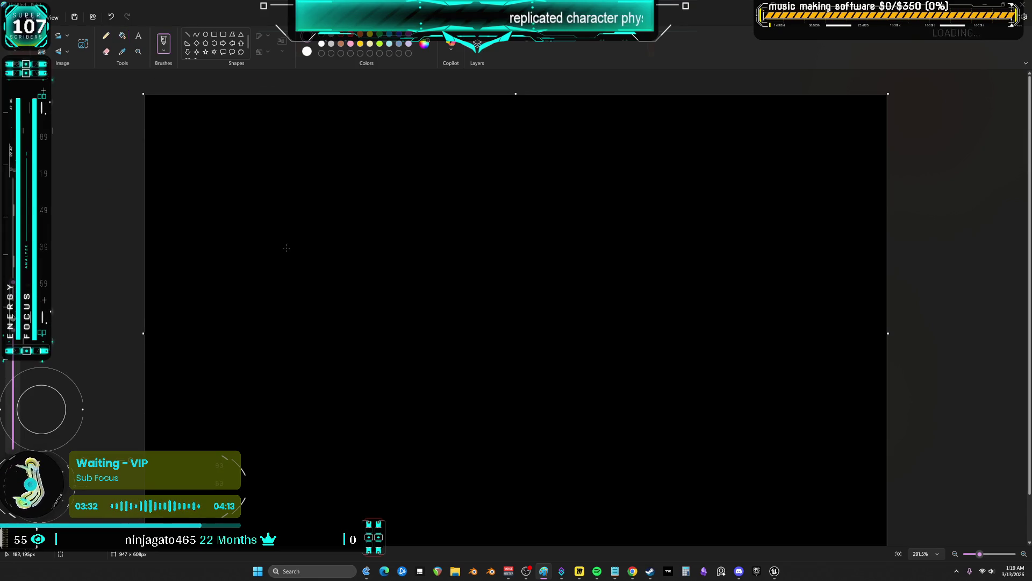
left_click(350, 35)
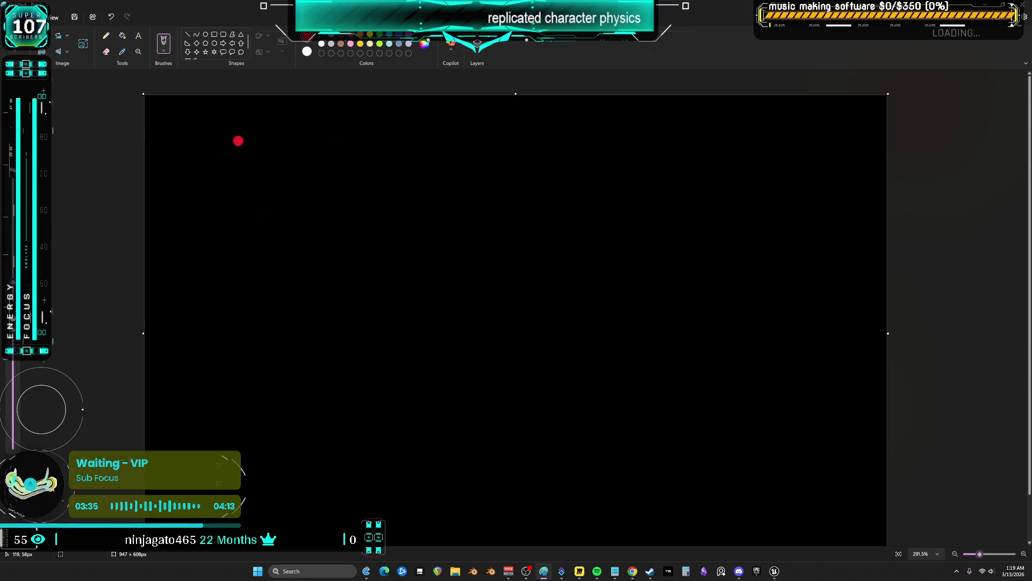
Handwrite a red 'D Growth' heading near the top left of the canvas.
left_click_drag(268, 152, 266, 203)
left_click_drag(264, 134, 266, 212)
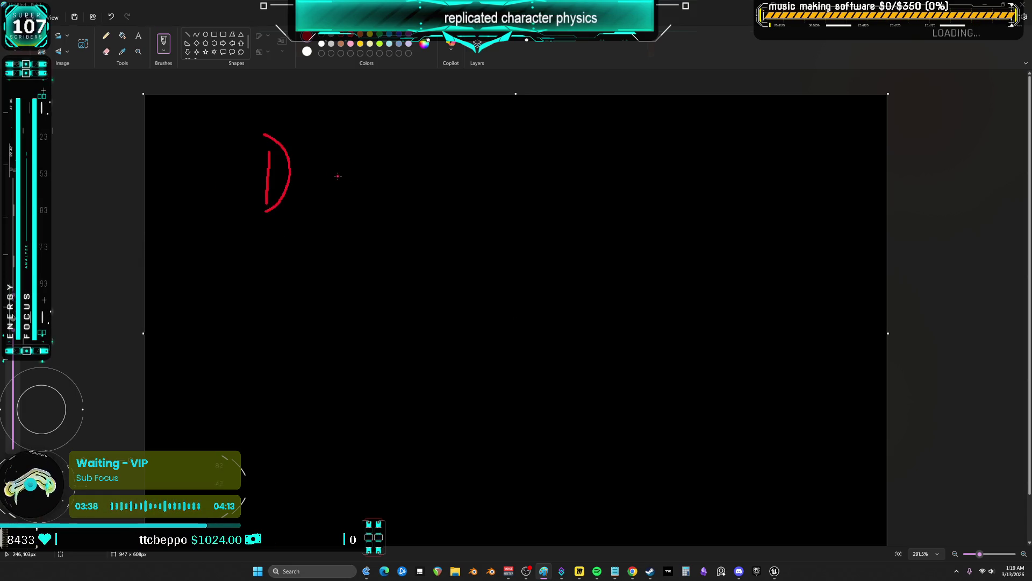
mouse_move(352, 158)
left_mouse_down()
mouse_move(356, 192)
mouse_move(380, 183)
mouse_move(485, 188)
left_mouse_up()
mouse_move(487, 144)
left_mouse_down()
mouse_move(531, 179)
mouse_move(606, 185)
left_mouse_up()
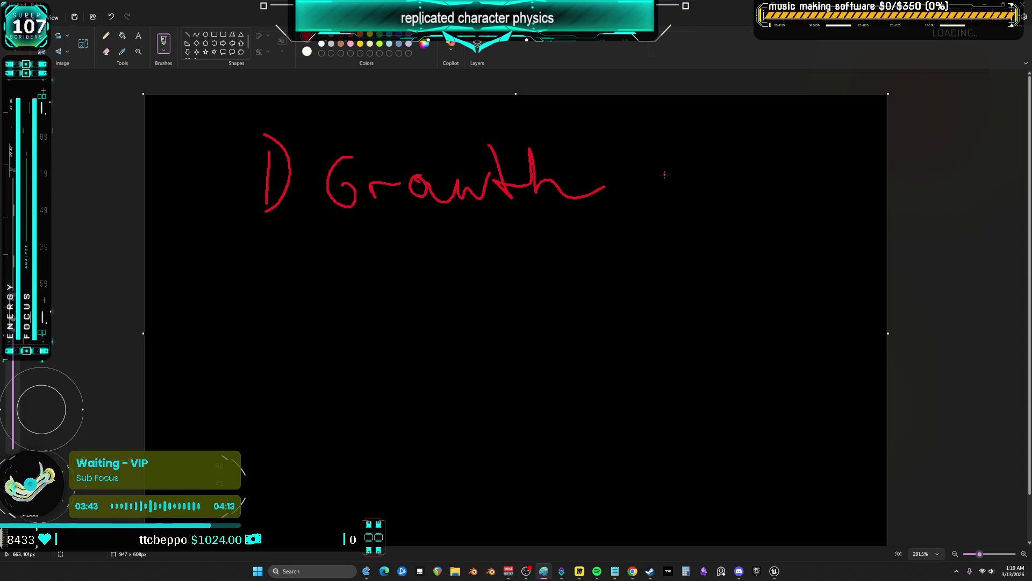
Write '- Branding' beneath the heading and begin the quoted word below it.
mouse_move(394, 235)
left_mouse_down()
mouse_move(444, 221)
mouse_move(476, 248)
mouse_move(508, 230)
mouse_move(572, 244)
mouse_move(601, 215)
mouse_move(616, 236)
mouse_move(648, 245)
mouse_move(632, 268)
left_mouse_up()
left_click_drag(450, 278, 455, 287)
mouse_move(469, 277)
left_mouse_down()
mouse_move(475, 285)
mouse_move(574, 276)
mouse_move(595, 288)
mouse_move(625, 276)
mouse_move(647, 284)
mouse_move(679, 264)
left_mouse_up()
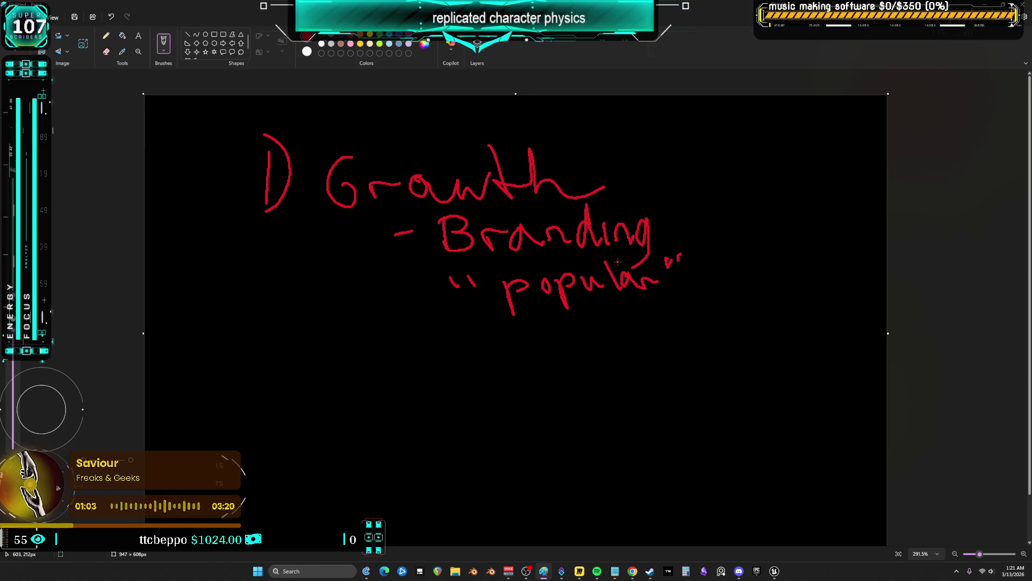
Return from Paint to the Unreal Editor with Alt+Tab.
key("alt+Tab")
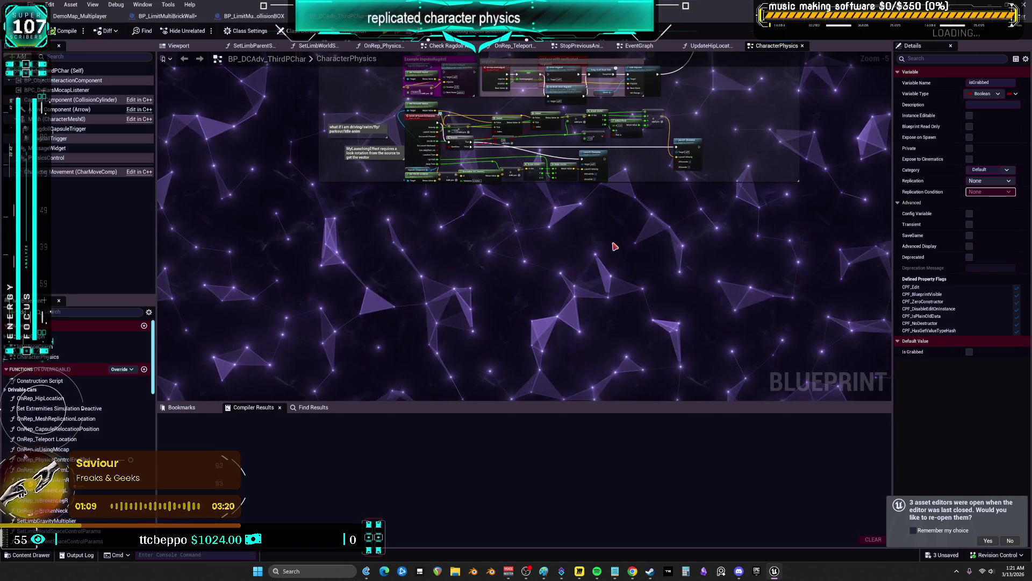
From the DemoMap_Multiplayer level tab, open Window > Viewports > Viewport 1 and maximize it.
left_click_drag(758, 85, 748, 263)
left_click(162, 15)
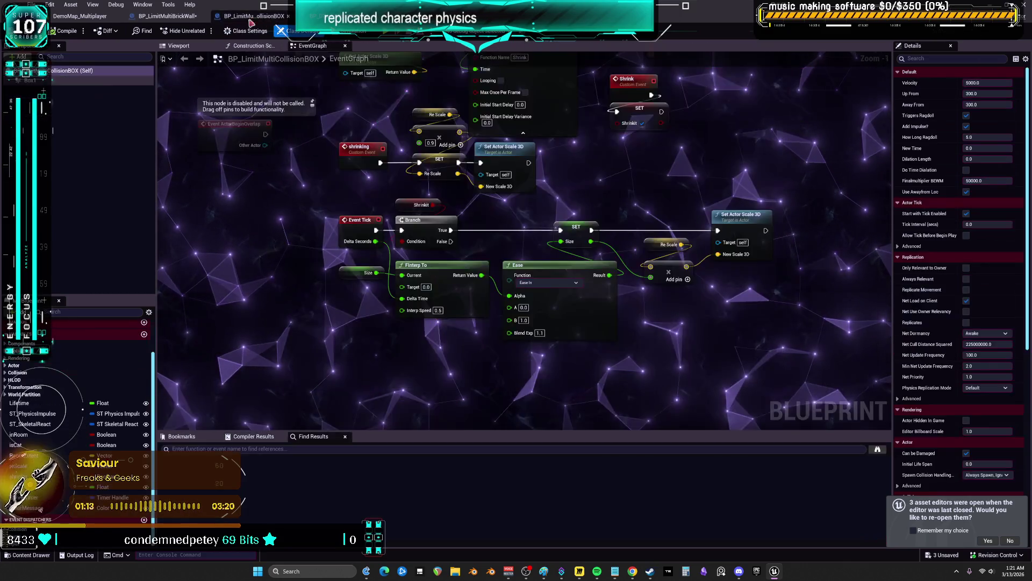
left_click(81, 16)
left_click(73, 5)
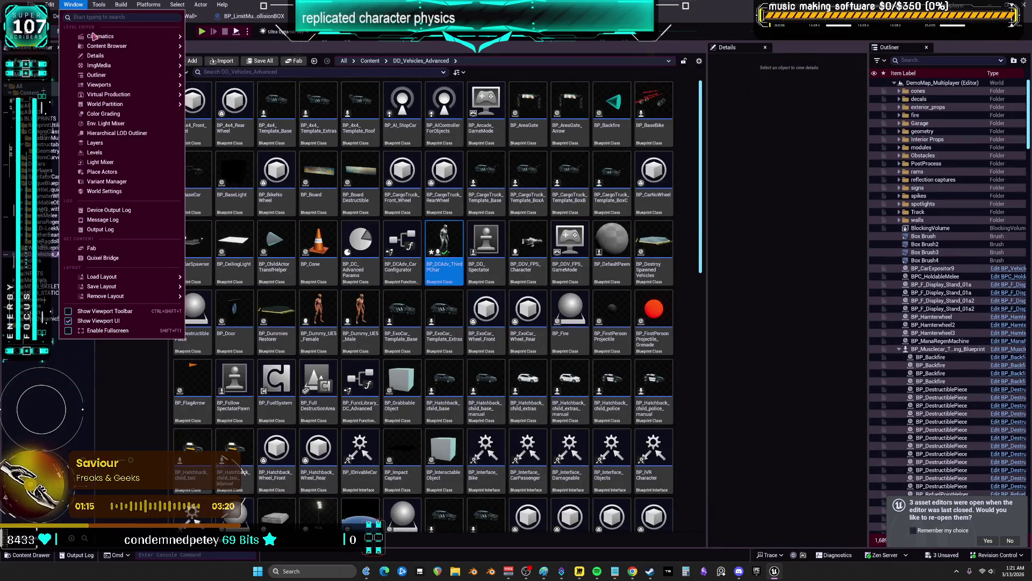
mouse_move(114, 85)
left_click(215, 86)
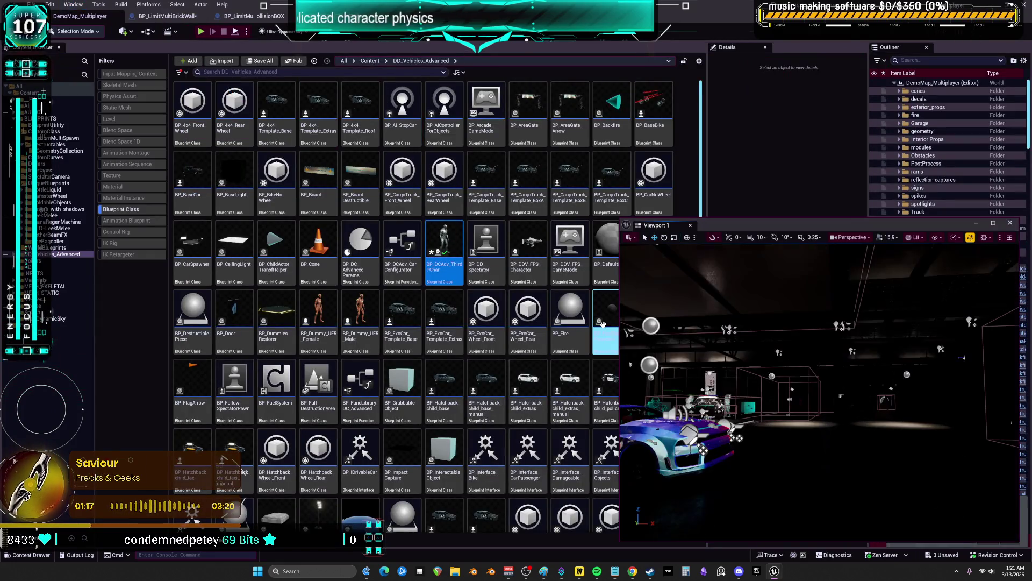
left_click(993, 223)
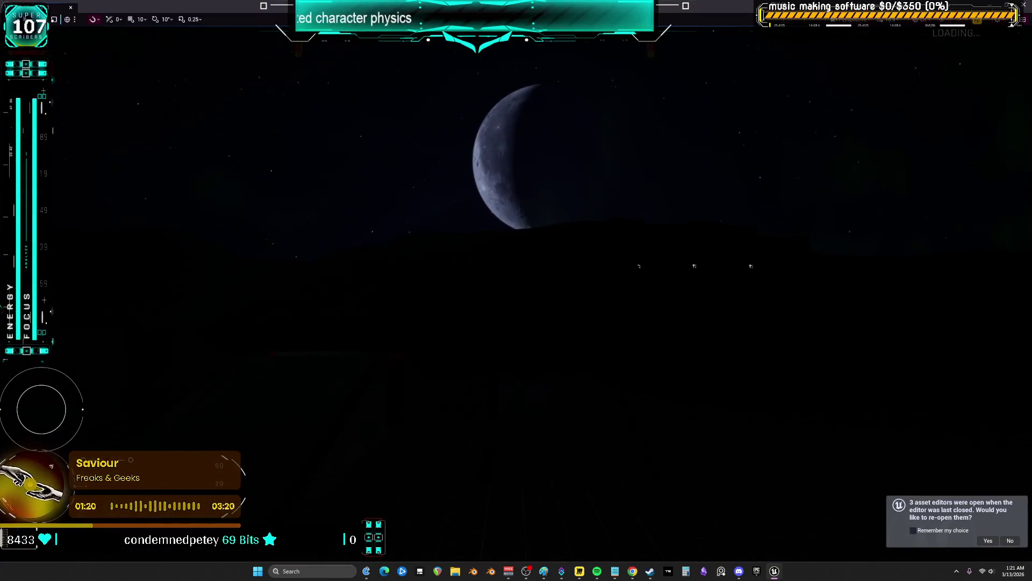
Fly the camera past the glass building and loop ramp, then circle the voxel Pikachu.
key("w")
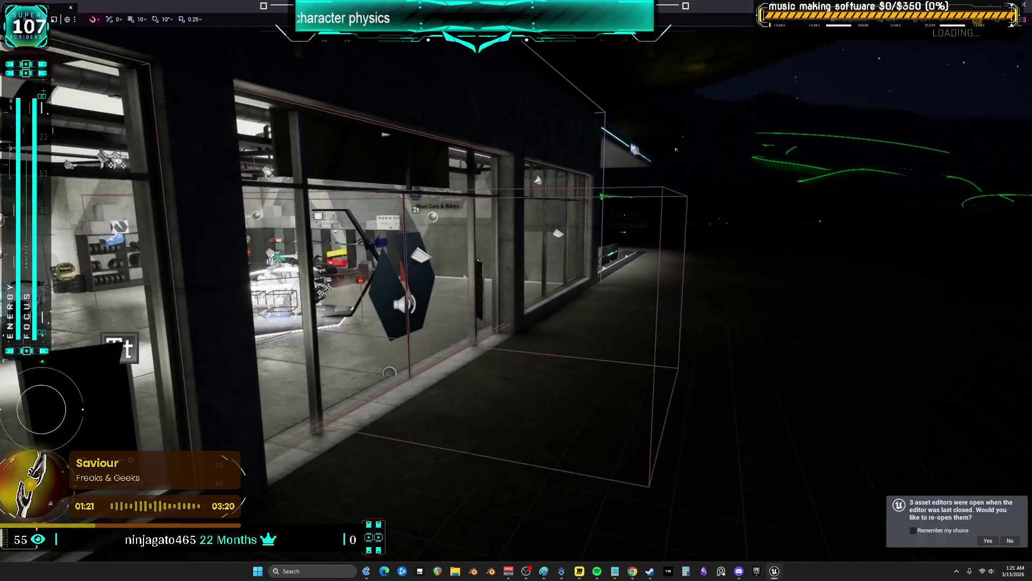
key("s")
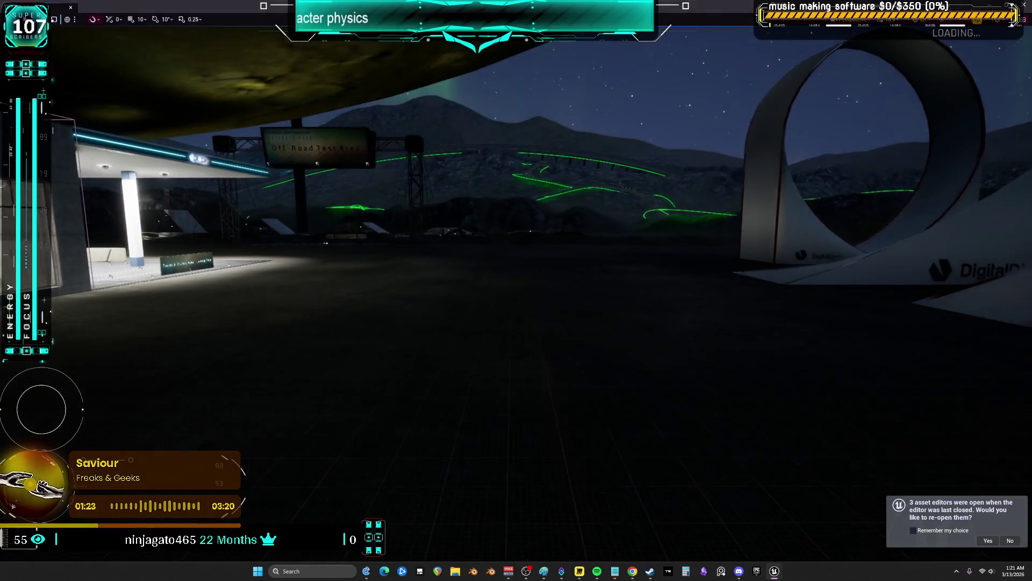
key("s")
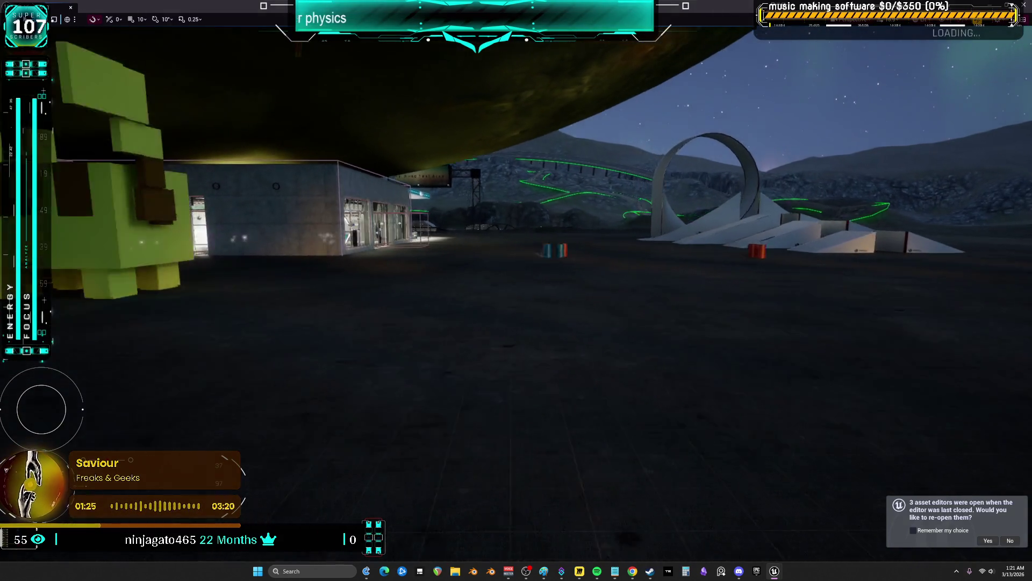
key("a")
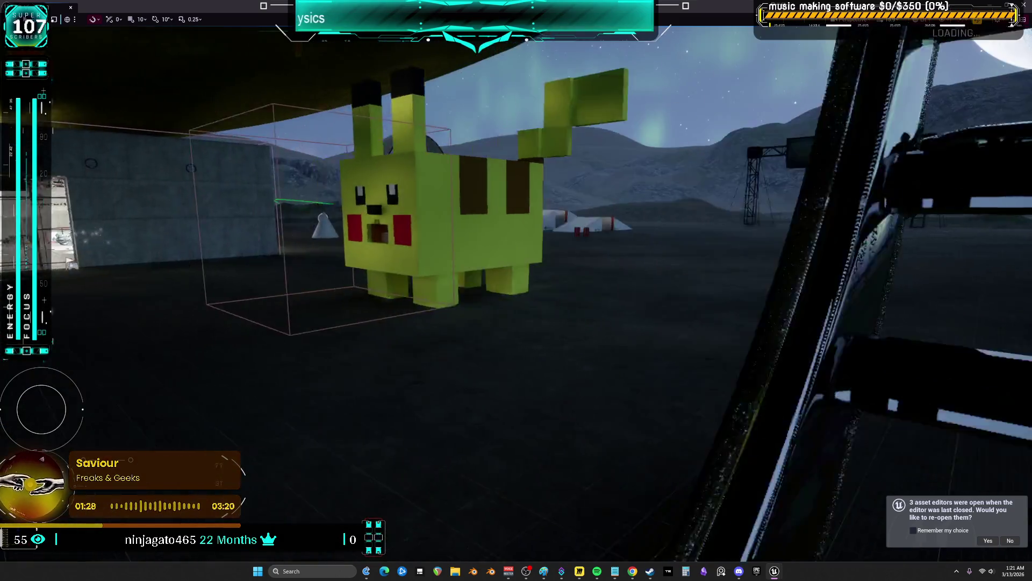
key("w")
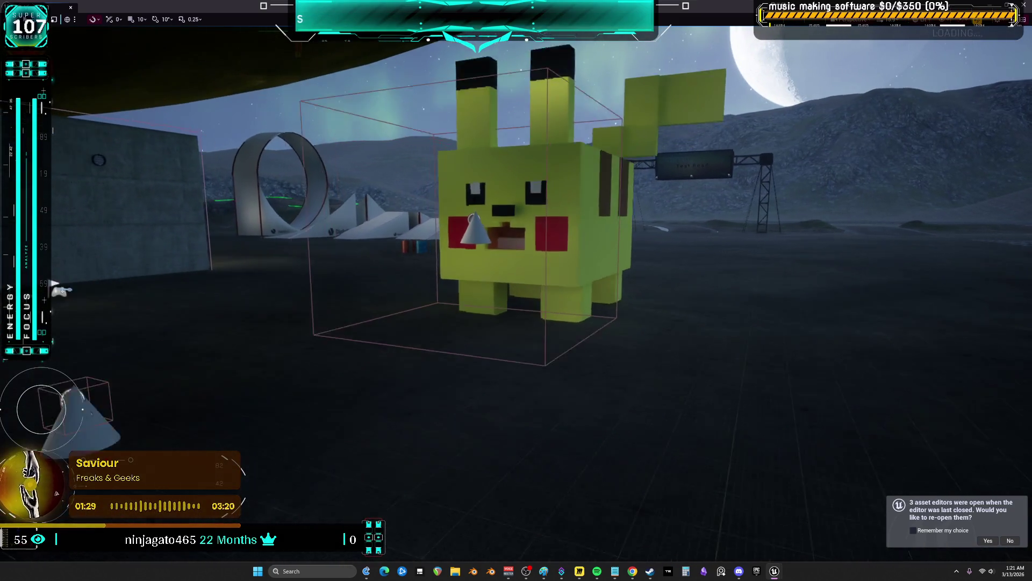
key("d")
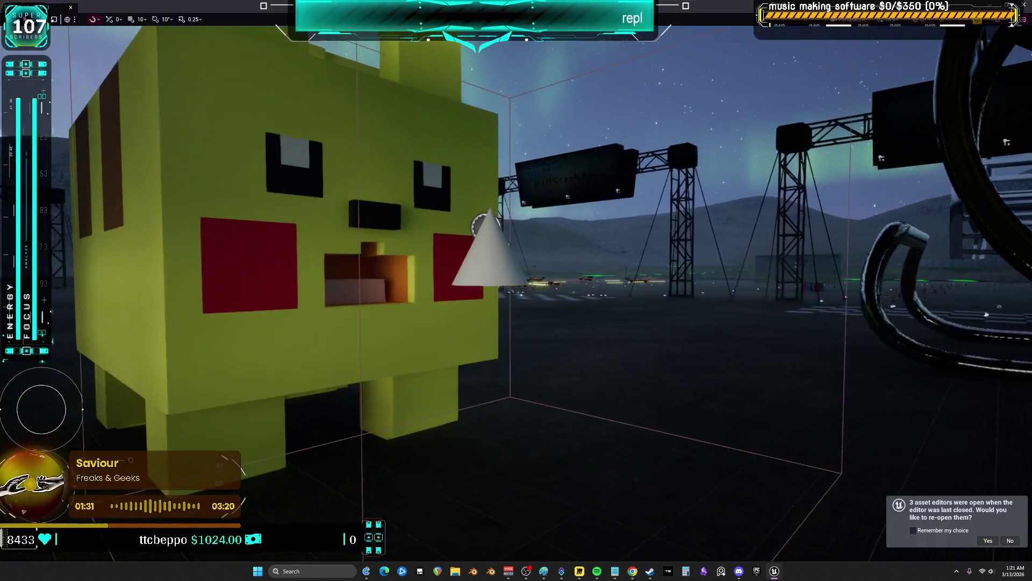
key("e")
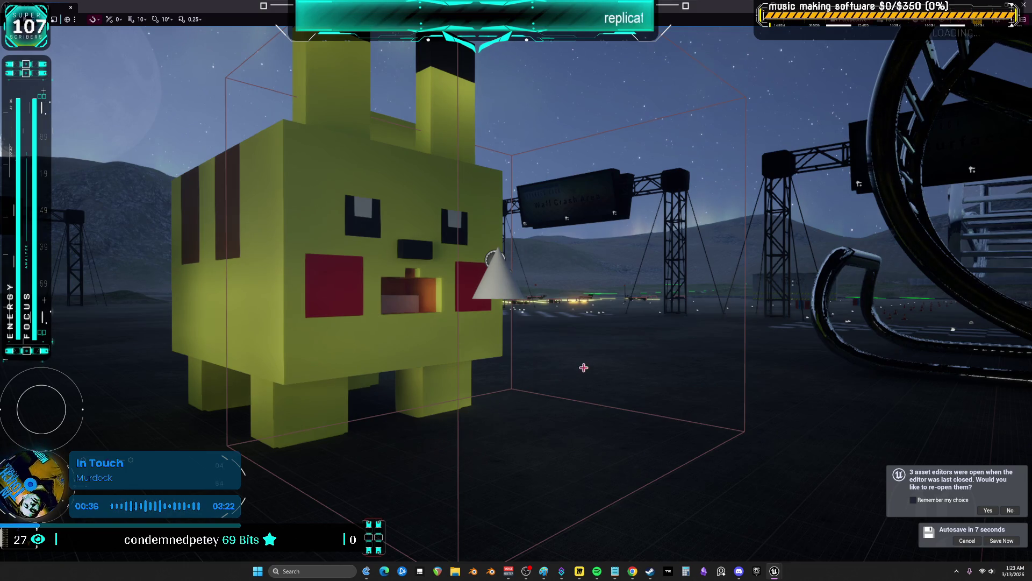
Exit the F11 fullscreen viewport and open the BP_DCAdv_ThirdPChar blueprint for editing.
scroll(584, 367, "down", 3)
right_click(567, 310)
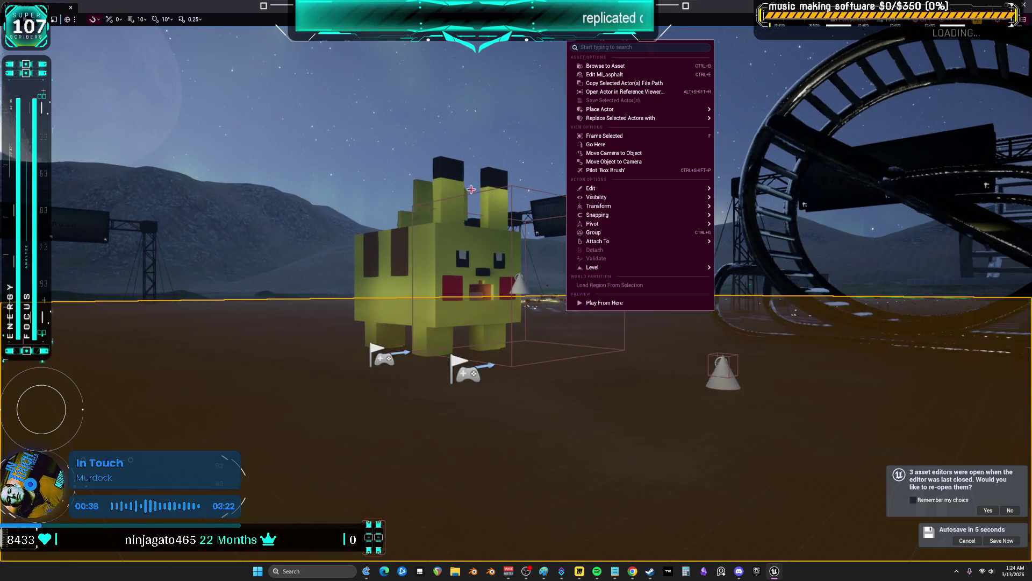
key("Escape")
scroll(516, 290, "up", 3)
key("Escape")
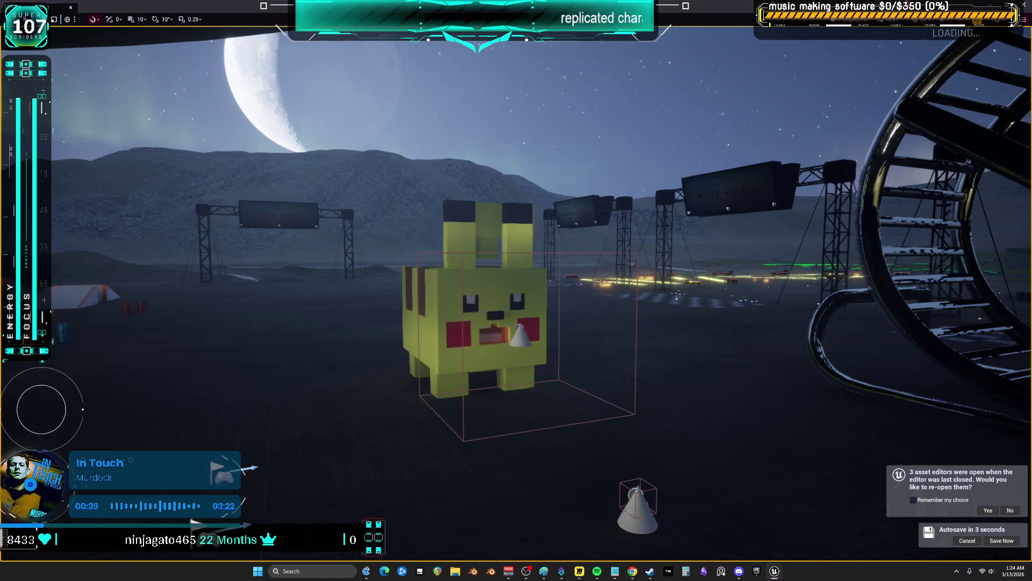
key("F11")
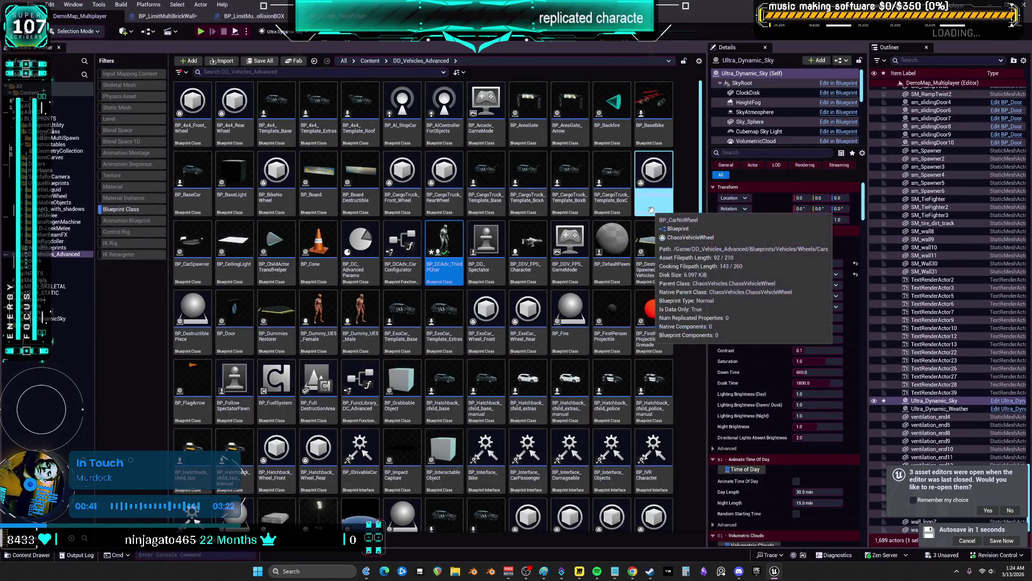
key("Return")
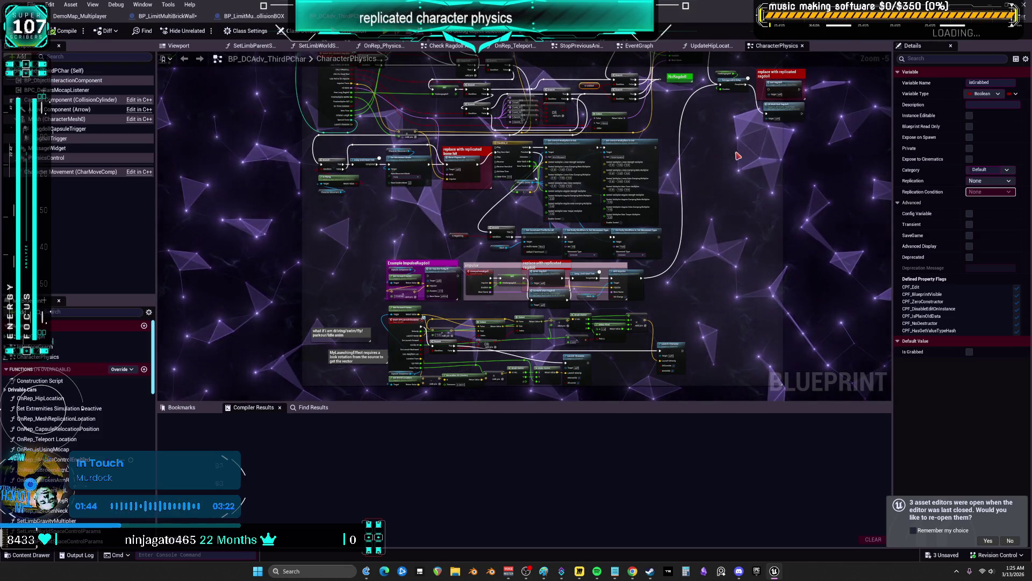
Add a reroute point on a wire near the Event BPI_Skeletal_Impulse node in CharacterPhysics.
scroll(438, 136, "down", 2)
scroll(620, 164, "up", 8)
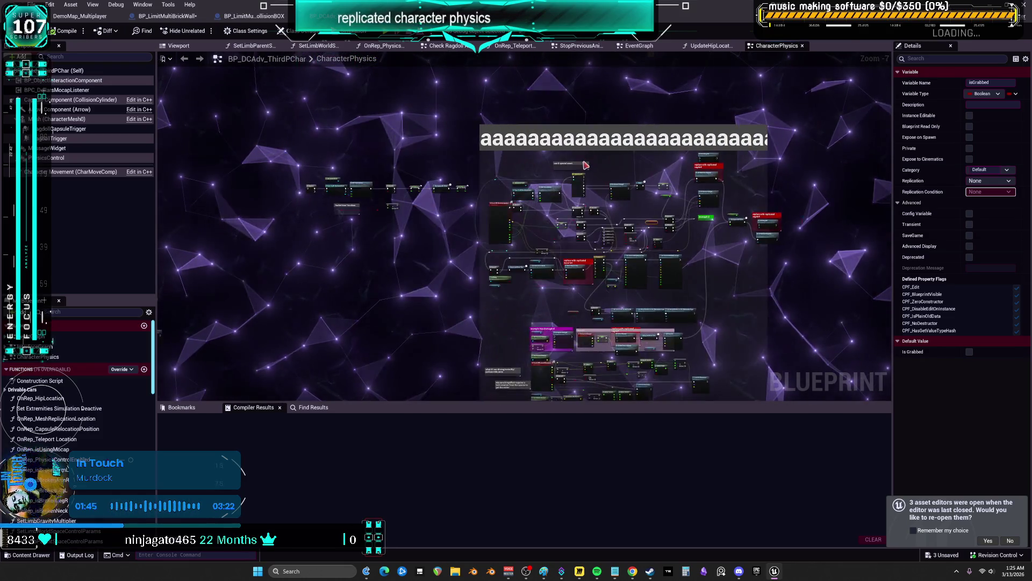
mouse_move(620, 164)
left_mouse_down()
mouse_move(616, 110)
mouse_move(622, 142)
left_mouse_up()
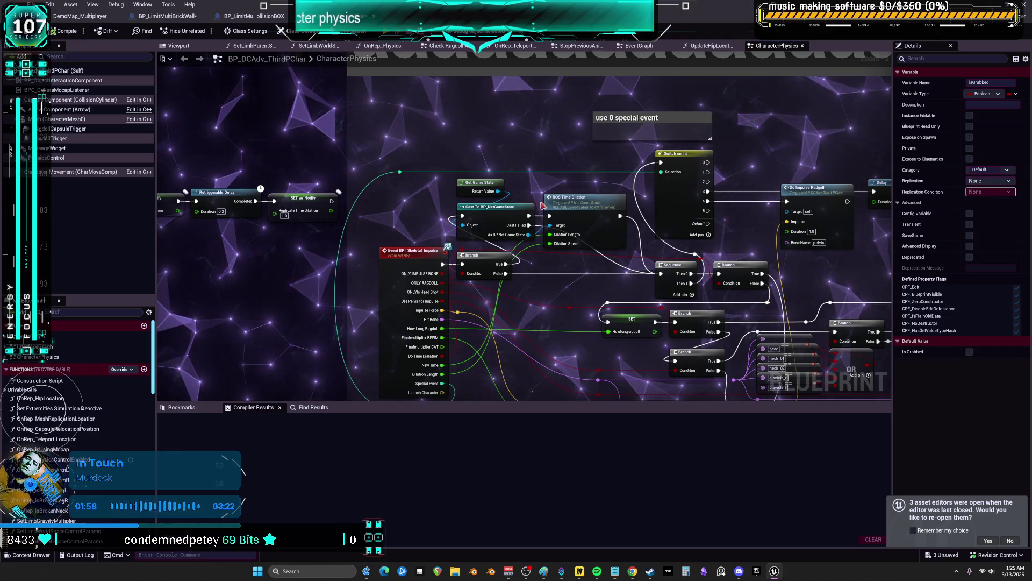
left_click_drag(543, 209, 489, 194)
left_click_drag(424, 189, 429, 189)
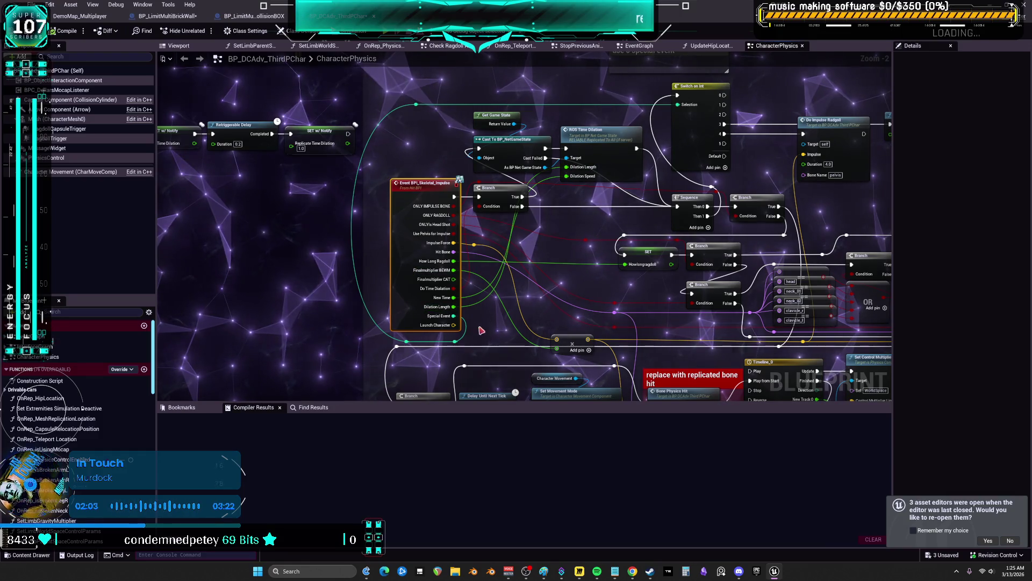
double_click(465, 343)
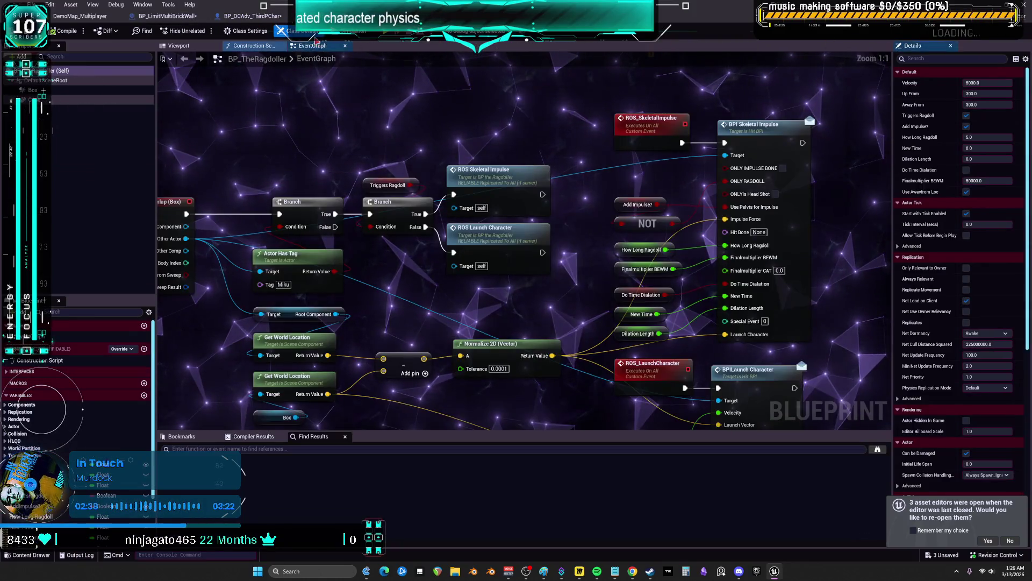
In BP_LimitMultiBrickWall's EventGraph, delete the Parent: BeginPlay node.
scroll(374, 184, "down", 8)
scroll(477, 229, "up", 8)
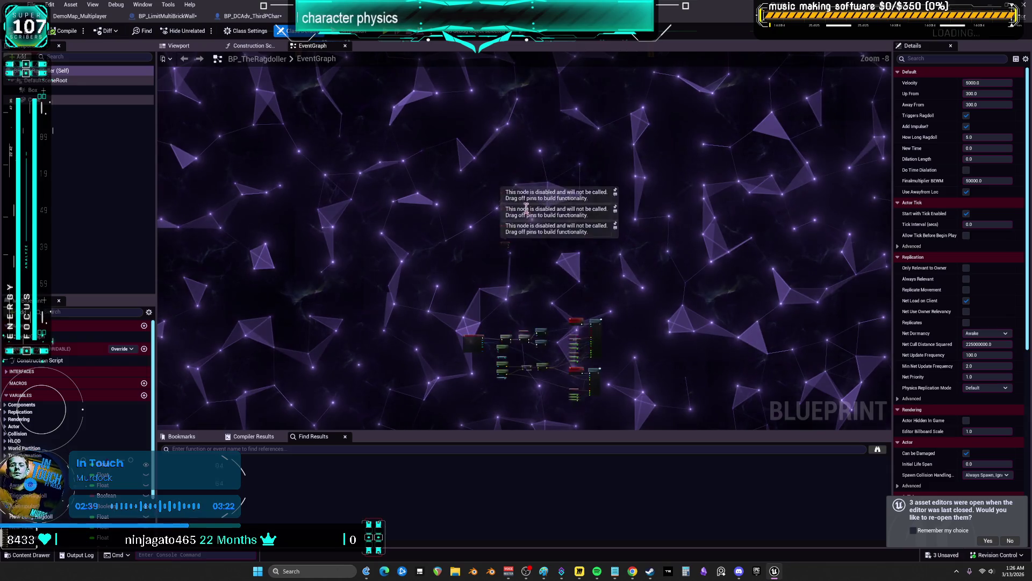
left_click(168, 15)
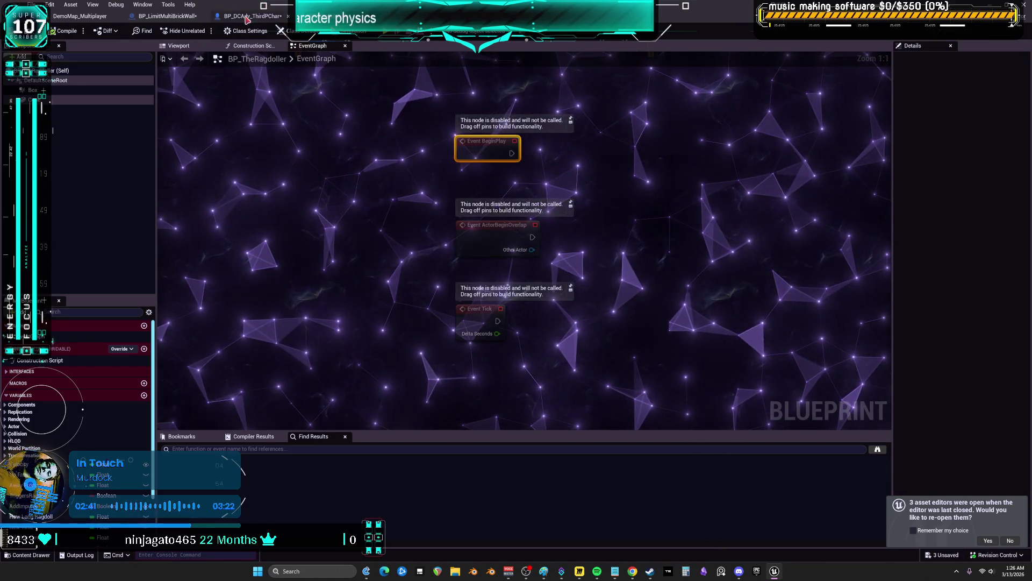
key("Delete")
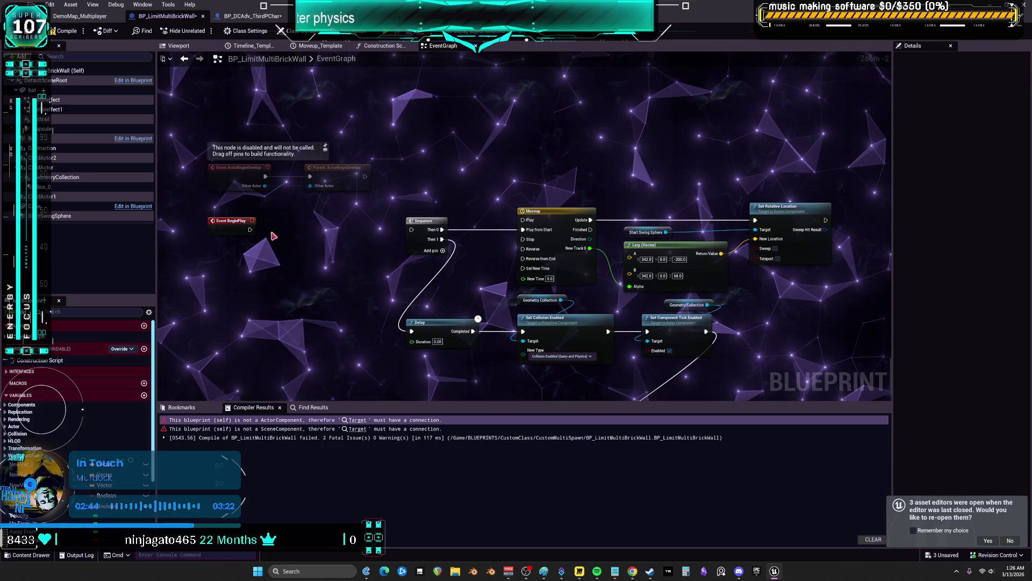
left_click(247, 230)
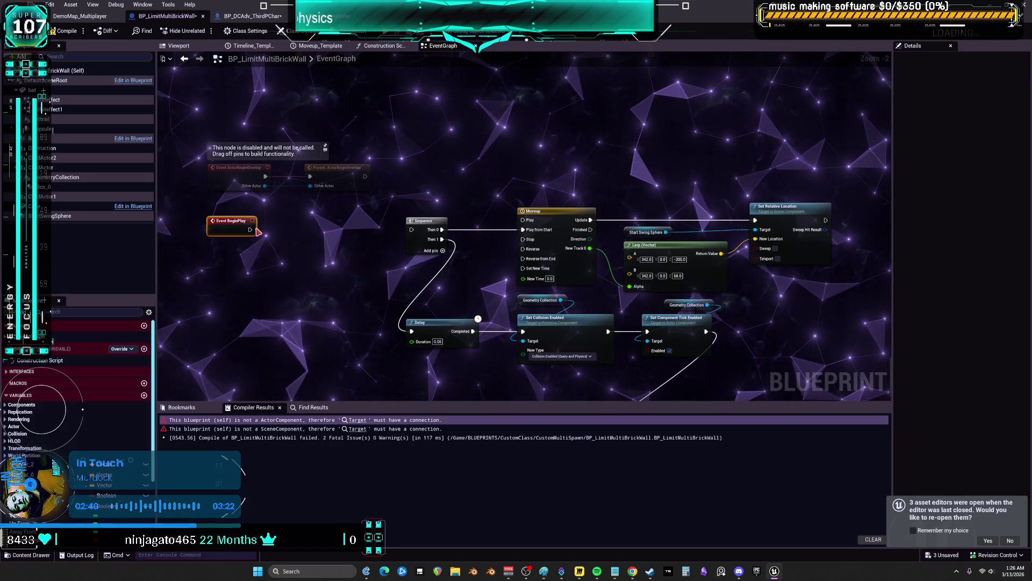
Undo the deletion to restore Parent: BeginPlay, then inspect the Set Relative Location node.
key("ctrl+z")
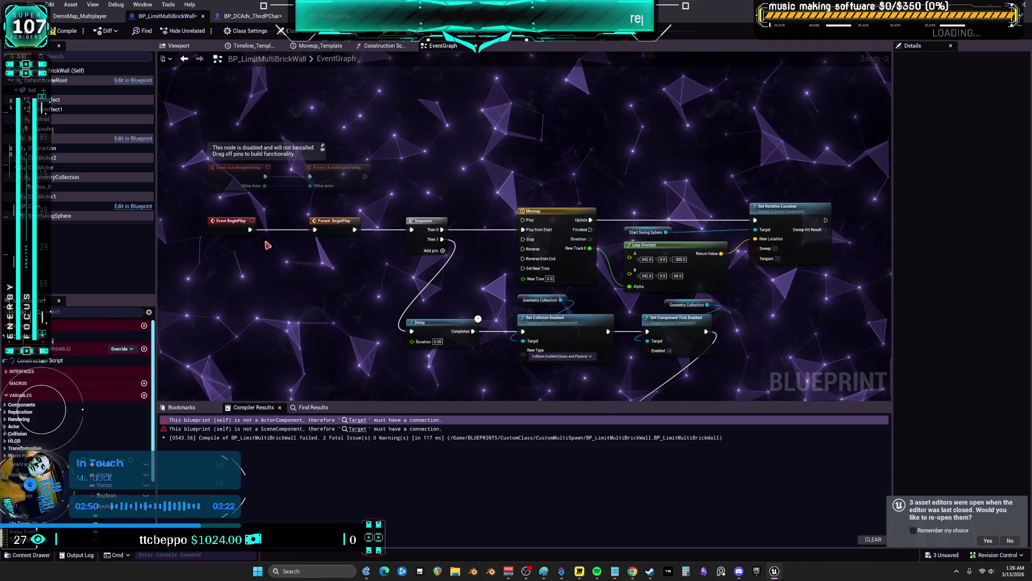
left_click_drag(487, 267, 473, 260)
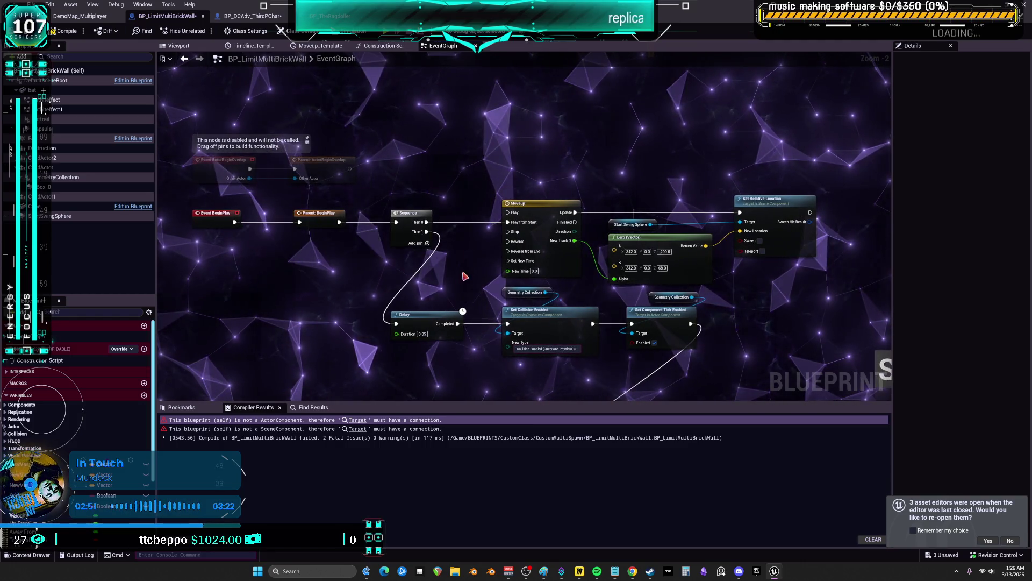
left_click_drag(669, 182, 538, 164)
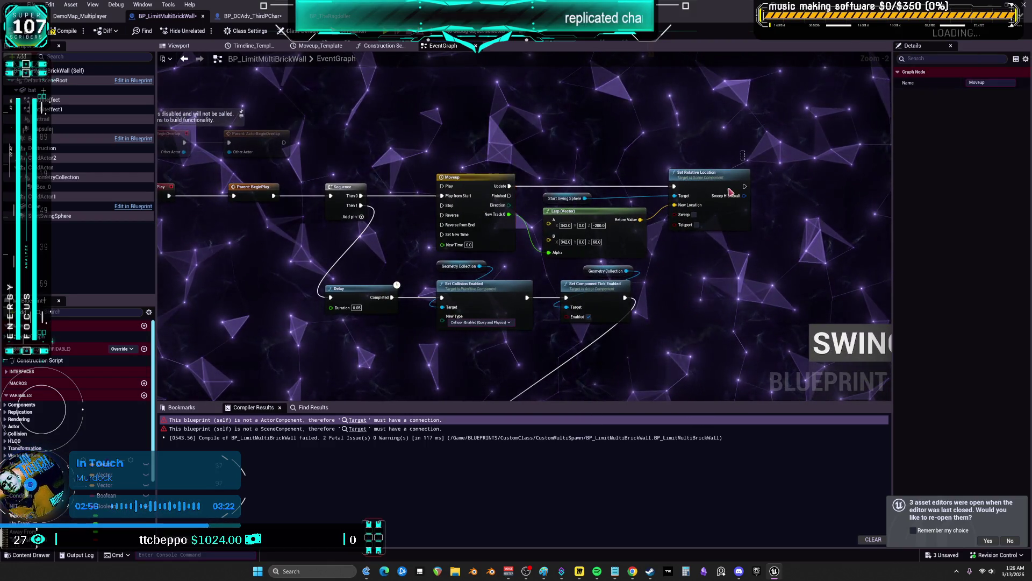
left_click(730, 210)
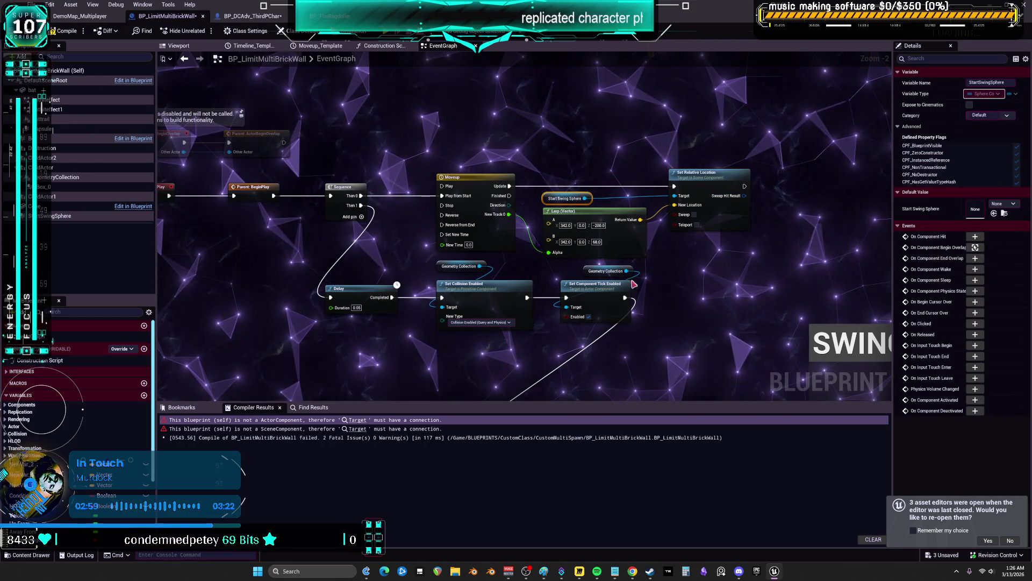
Box-select the Delay, Set Collision Enabled and Set Component Tick Enabled nodes.
left_click_drag(462, 303, 456, 261)
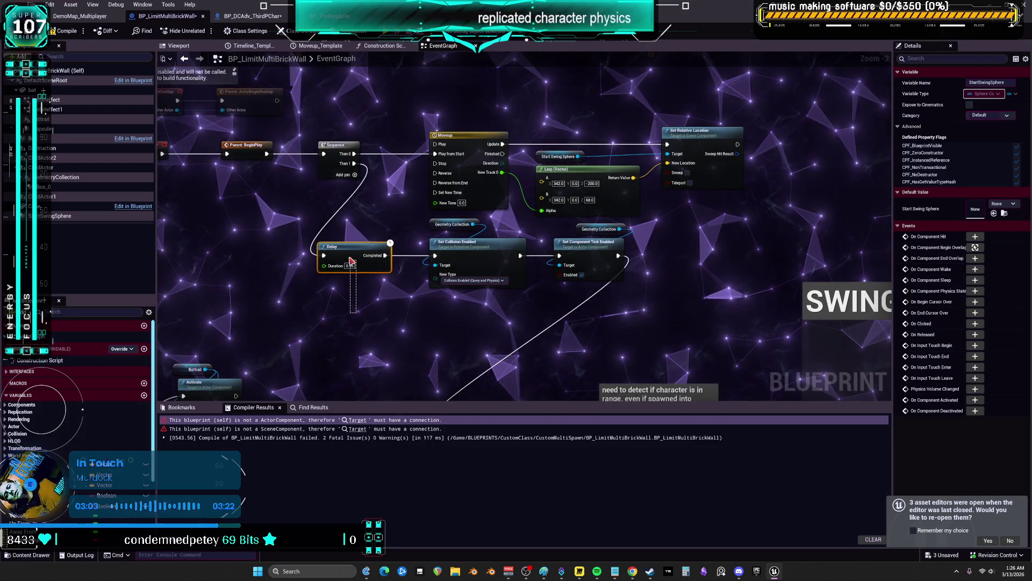
left_click_drag(350, 260, 389, 324)
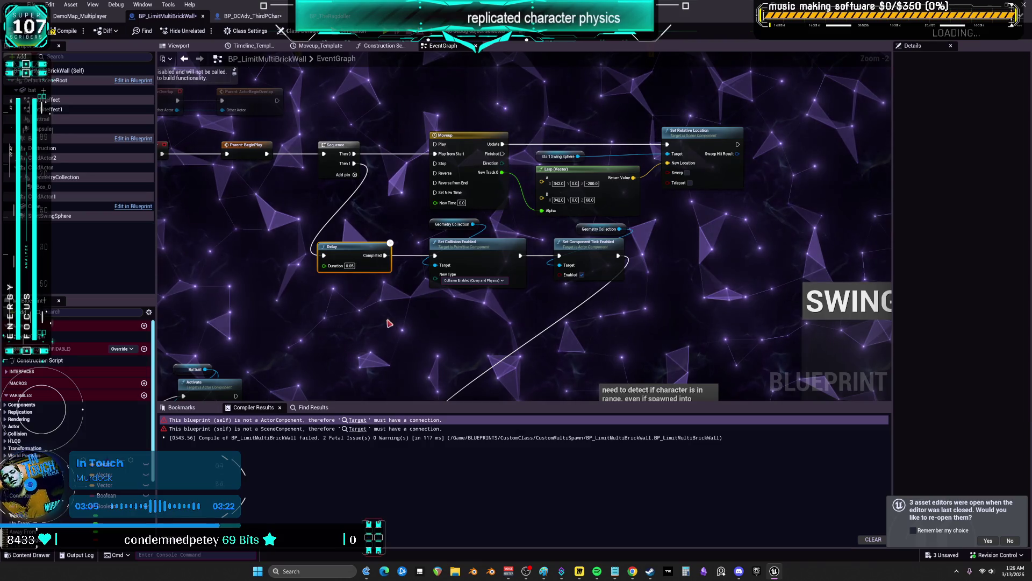
left_click(464, 250)
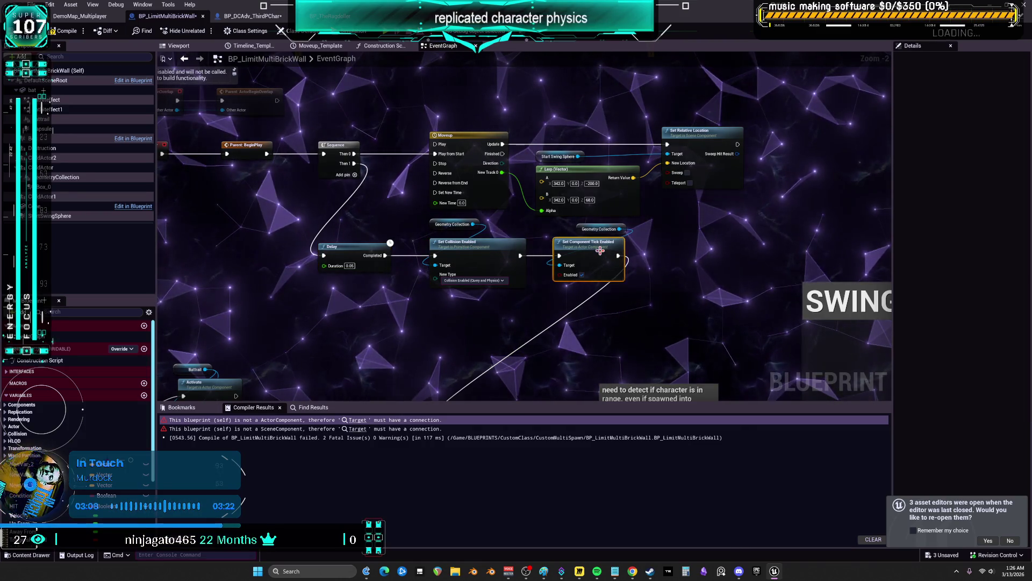
left_click_drag(470, 305, 495, 282)
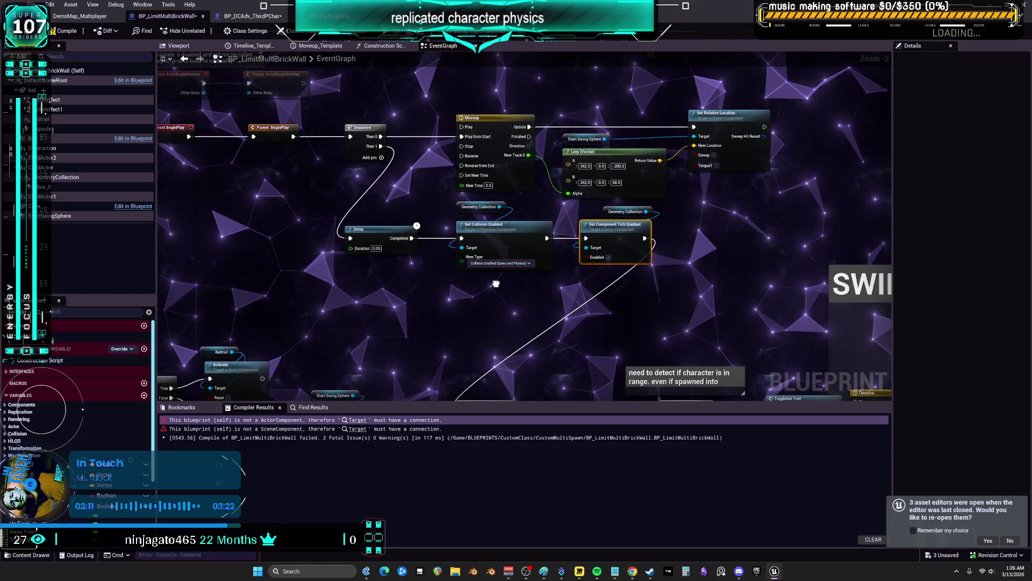
left_click_drag(740, 284, 368, 218)
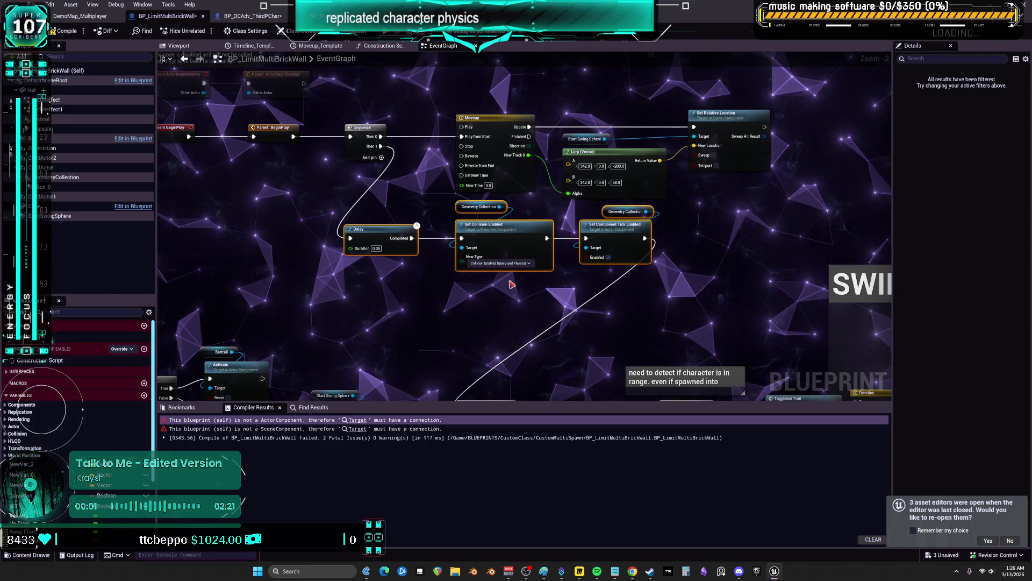
left_click_drag(367, 270, 396, 237)
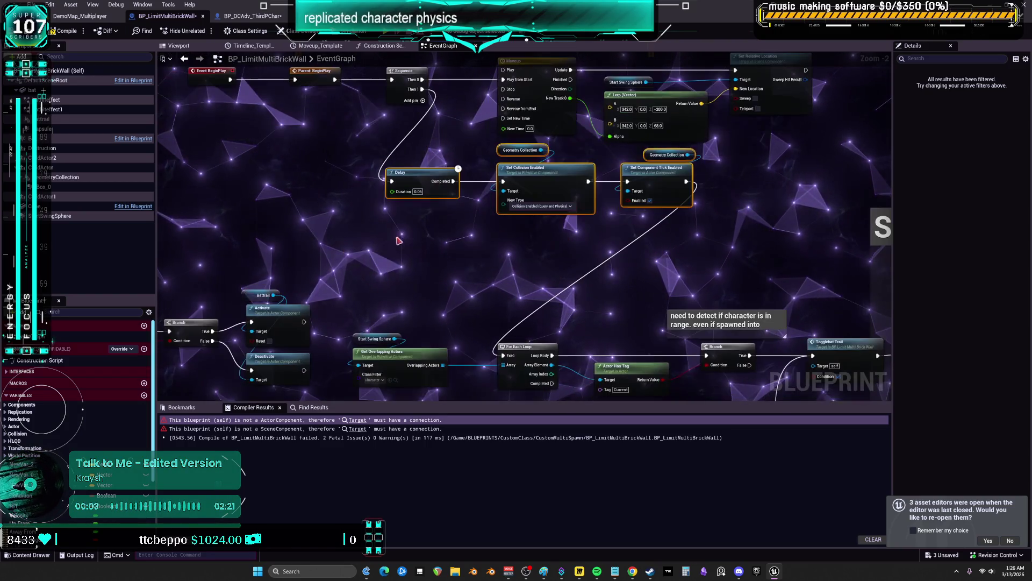
Add a Delay Until Next Tick node and wrap the collision and tick nodes in a comment.
right_click(409, 257)
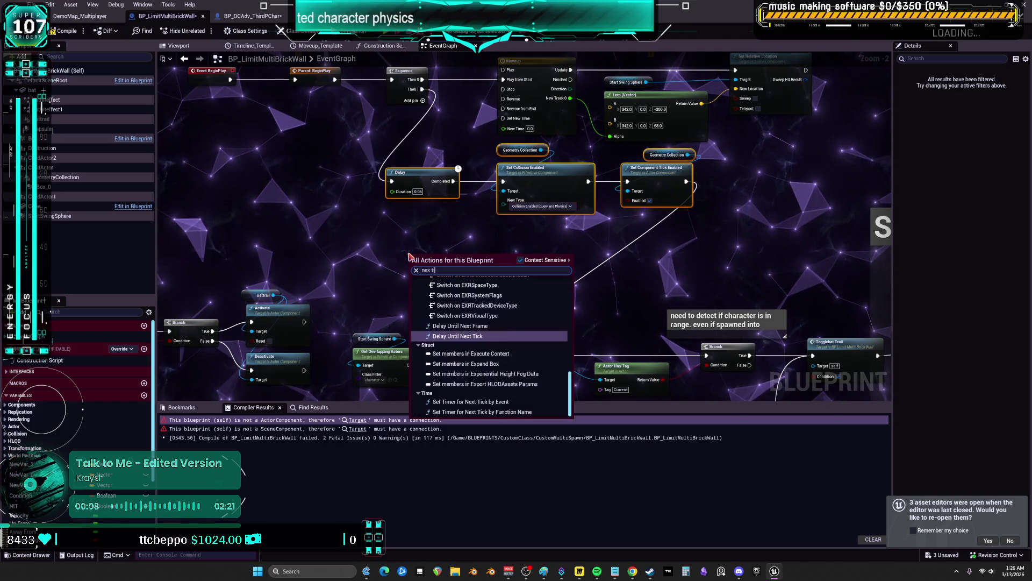
left_click(458, 295)
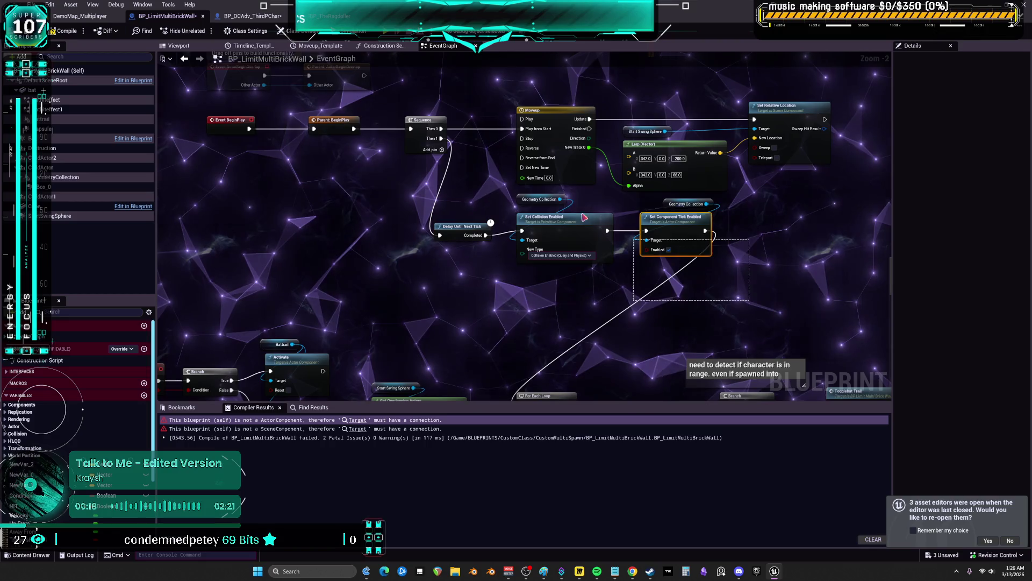
left_click_drag(592, 220, 592, 195)
left_click_drag(685, 254, 685, 258)
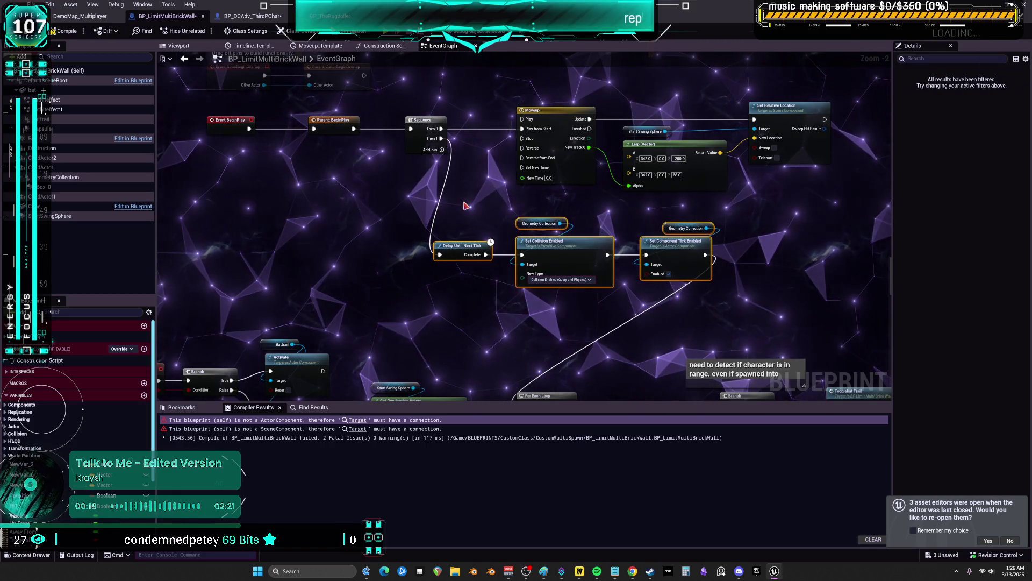
key("c")
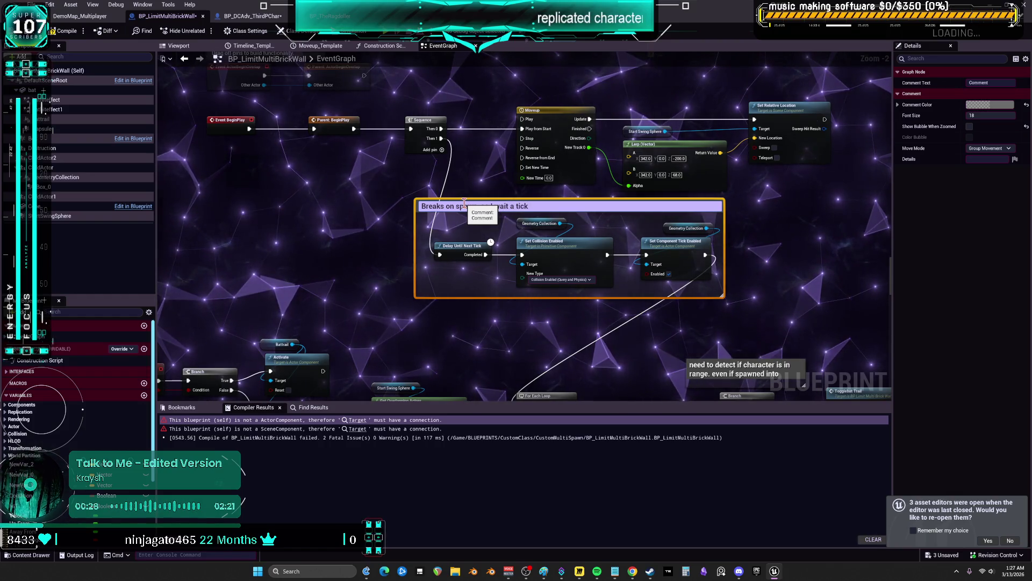
Colour the 'Breaks on spawn, so I wait a tick' comment saturated yellow via Comment Color.
left_click(780, 290)
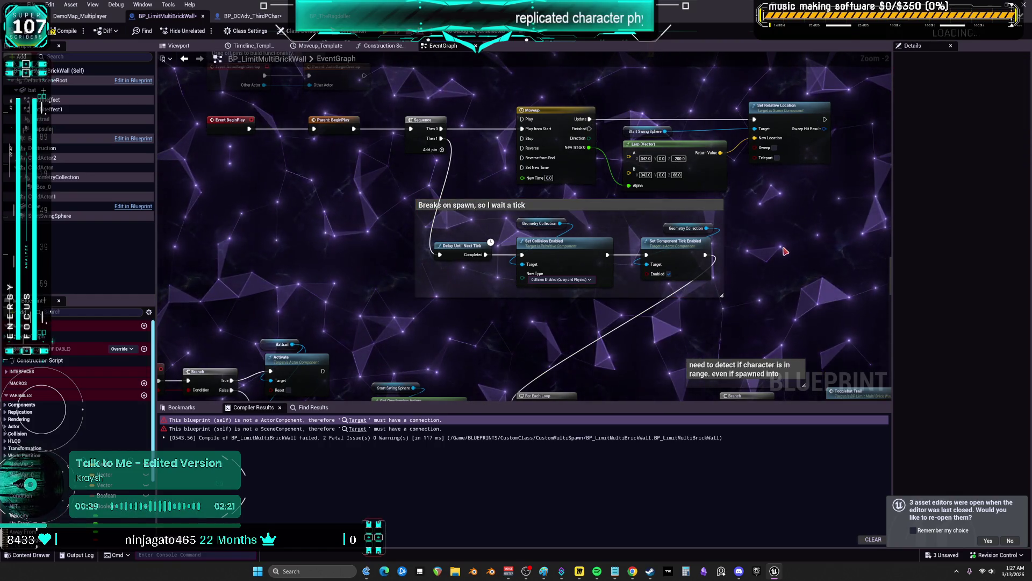
left_click(516, 232)
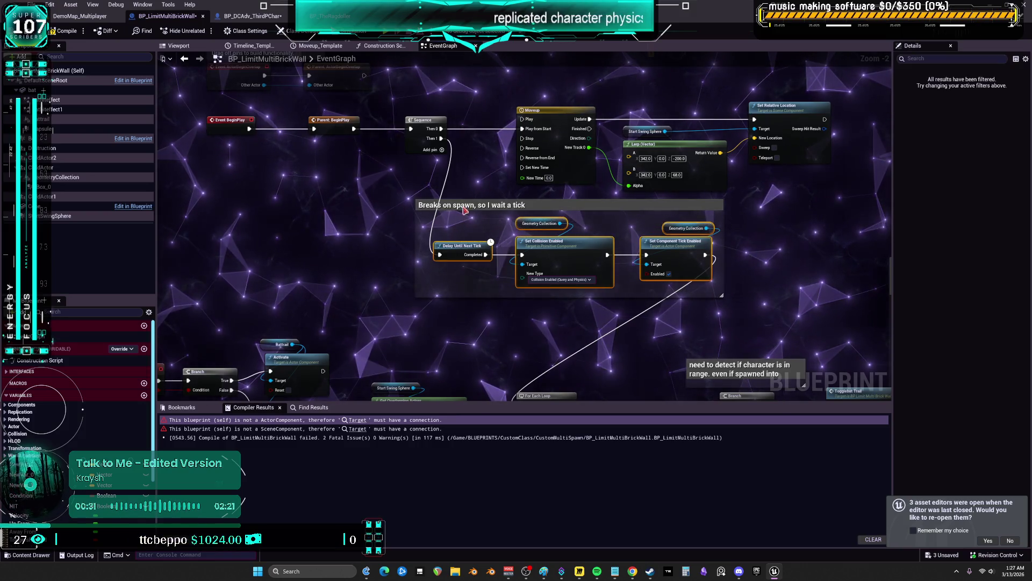
left_click(989, 108)
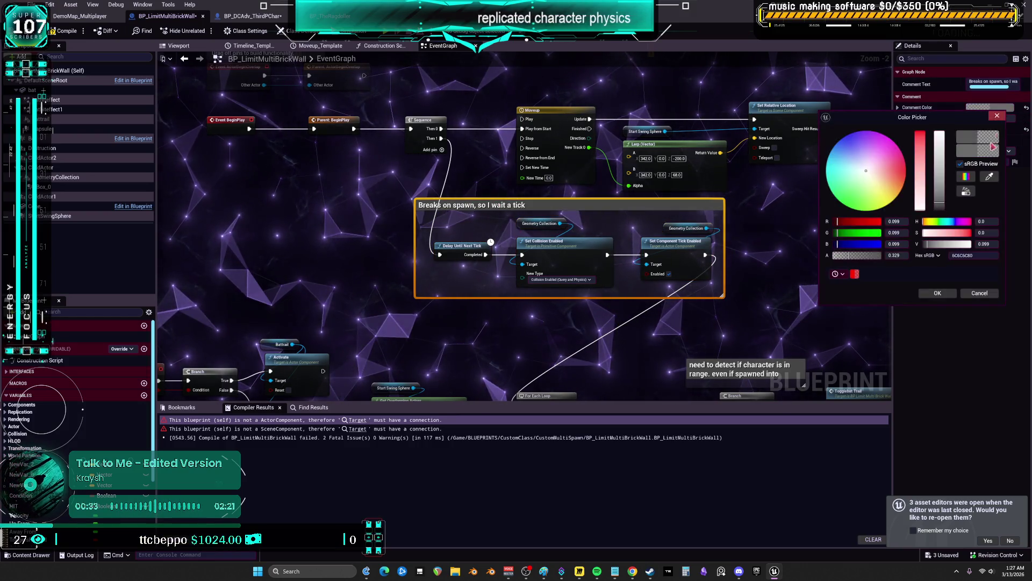
left_click(887, 205)
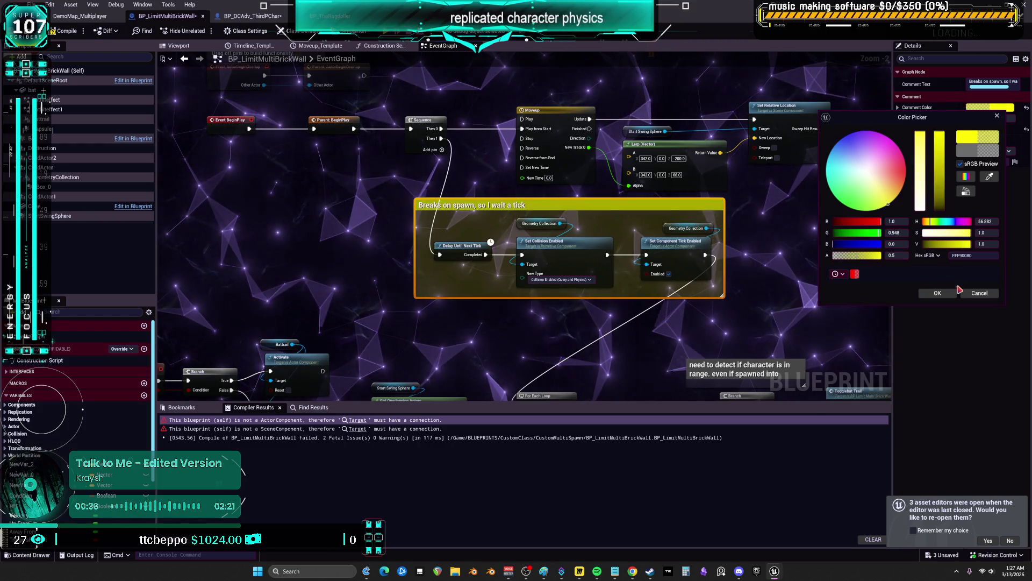
left_click(937, 293)
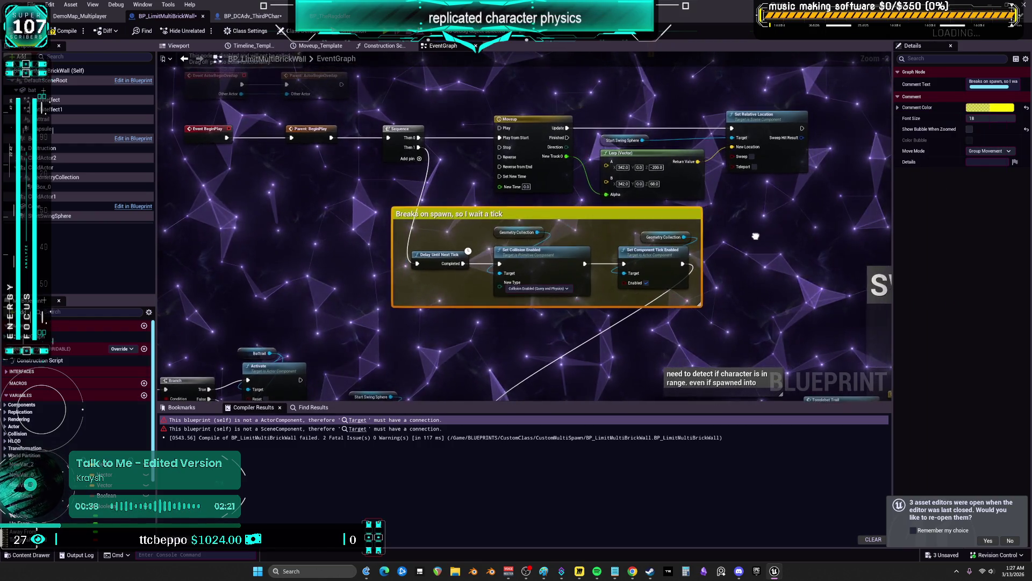
mouse_move(792, 93)
left_mouse_down()
mouse_move(588, 180)
mouse_move(491, 188)
left_mouse_up()
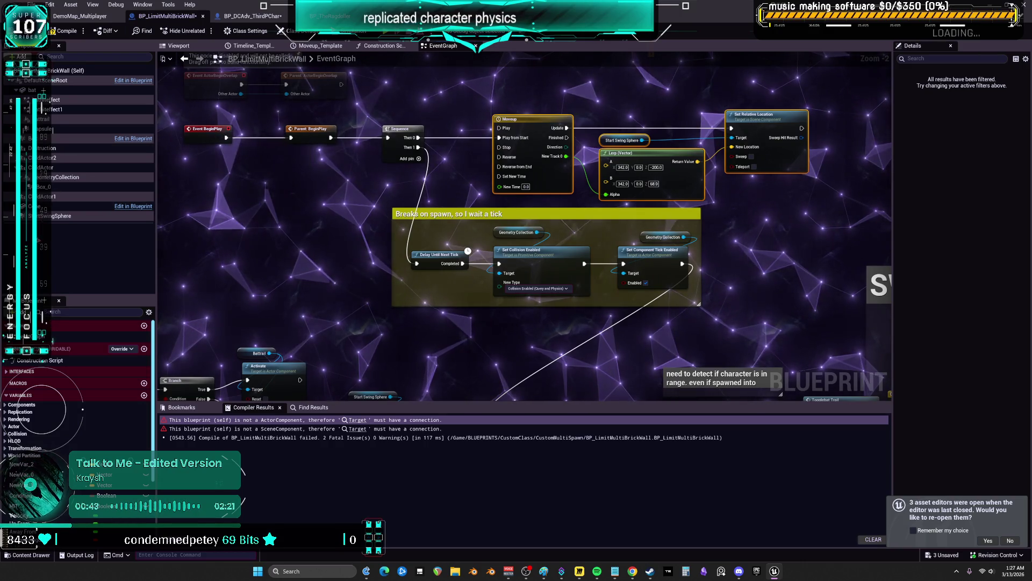
left_click(182, 48)
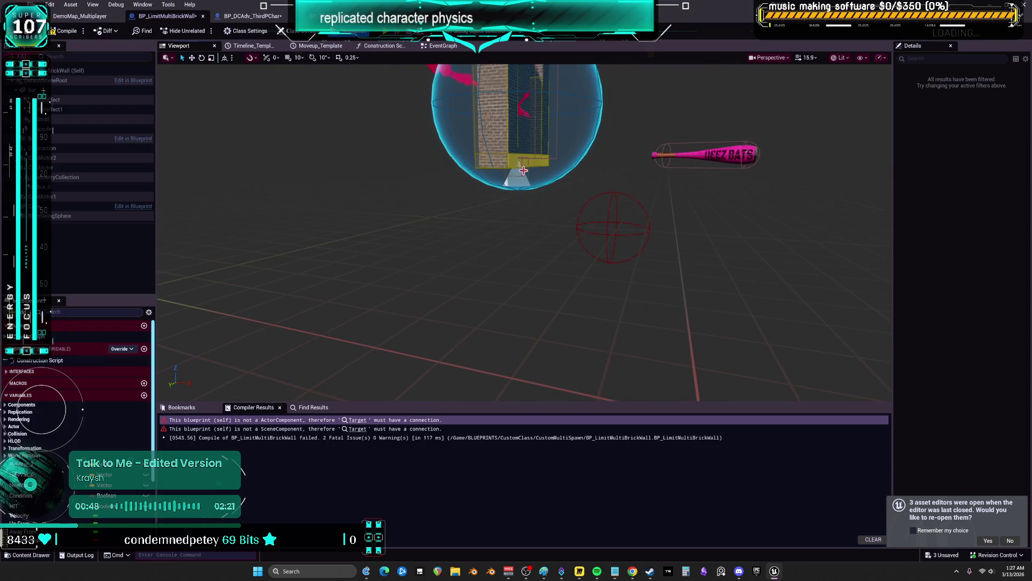
Frame the brick wall in the Viewport and select the Box component.
left_click(524, 171)
key("f")
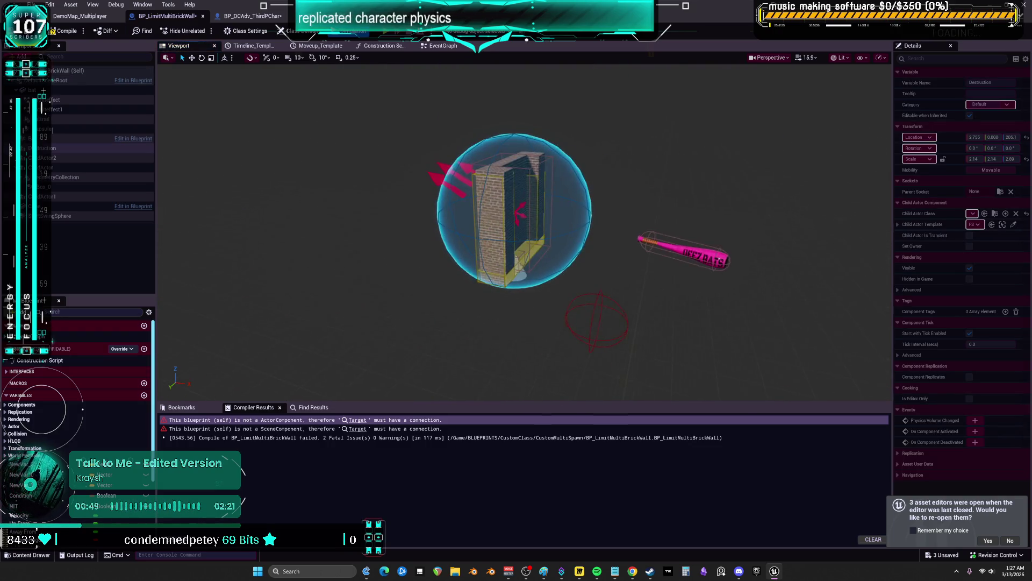
left_click_drag(533, 313, 534, 349)
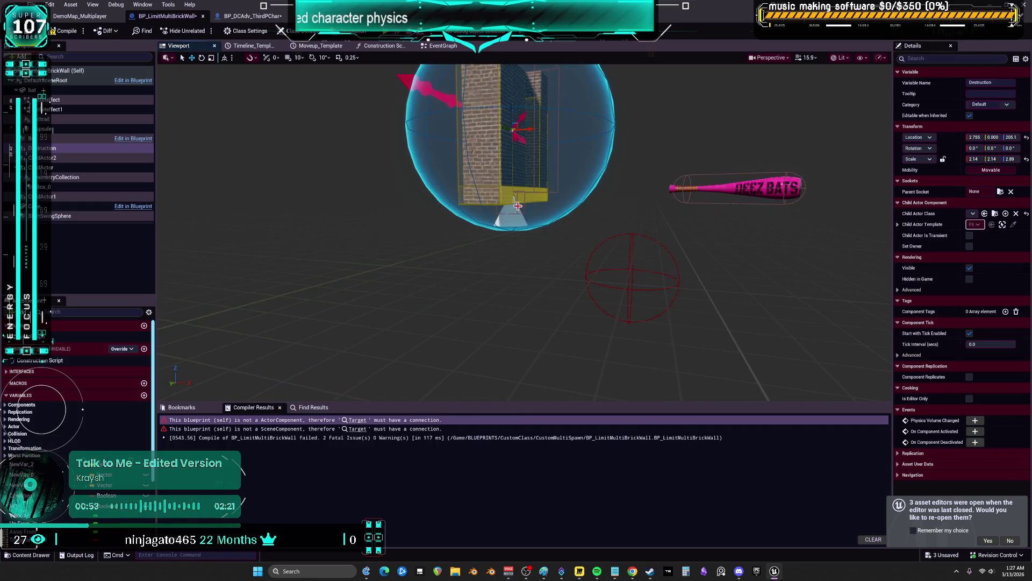
left_click(60, 81)
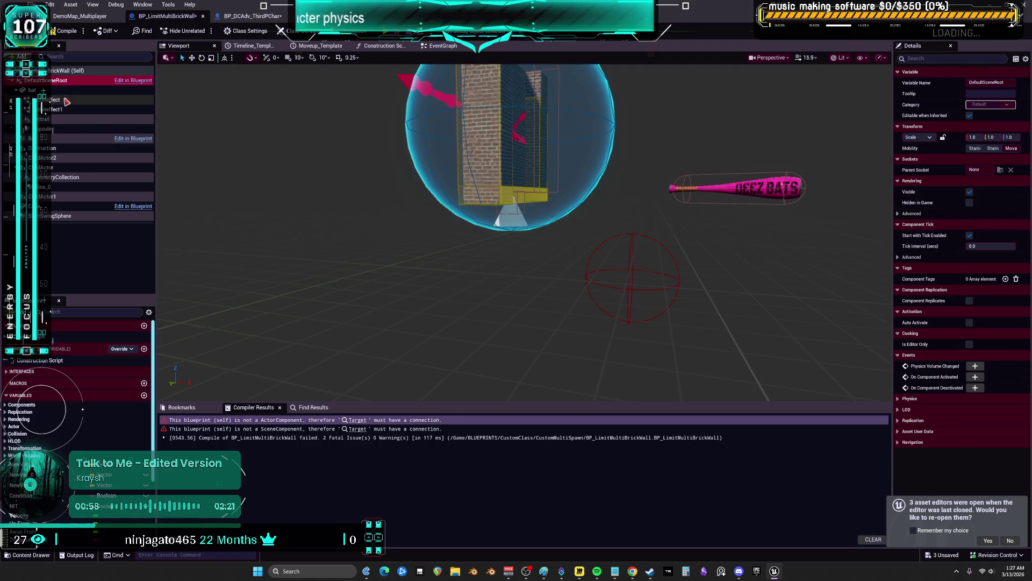
left_click(63, 90)
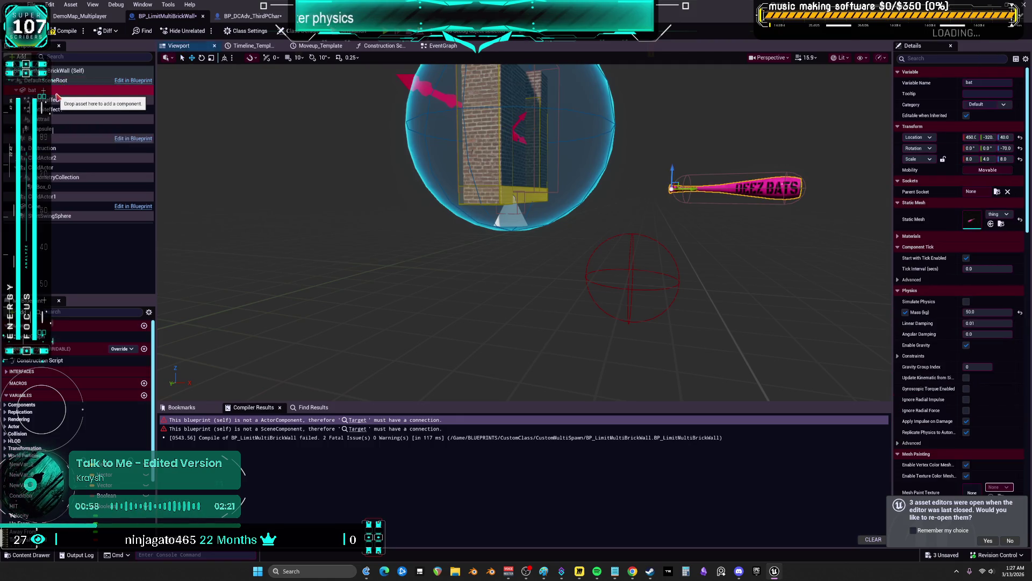
left_click(69, 138)
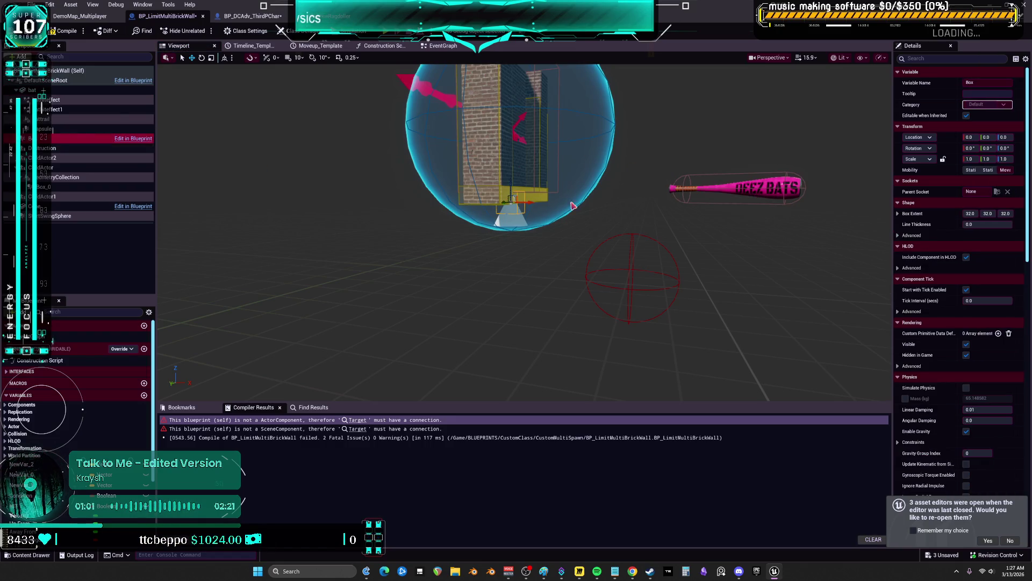
Move the Box beside the wall, raise it to Z 71.34 and flatten its height scale to 1.551.
mouse_move(531, 204)
left_mouse_down()
mouse_move(675, 206)
mouse_move(753, 161)
mouse_move(676, 238)
left_mouse_up()
key("r")
mouse_move(538, 288)
left_mouse_down()
mouse_move(476, 323)
mouse_move(492, 312)
left_mouse_up()
mouse_move(554, 171)
left_mouse_down()
mouse_move(554, 127)
mouse_move(641, 120)
left_mouse_up()
mouse_move(532, 126)
left_mouse_down()
mouse_move(532, 151)
mouse_move(559, 141)
mouse_move(505, 145)
left_mouse_up()
left_click_drag(497, 270, 505, 270)
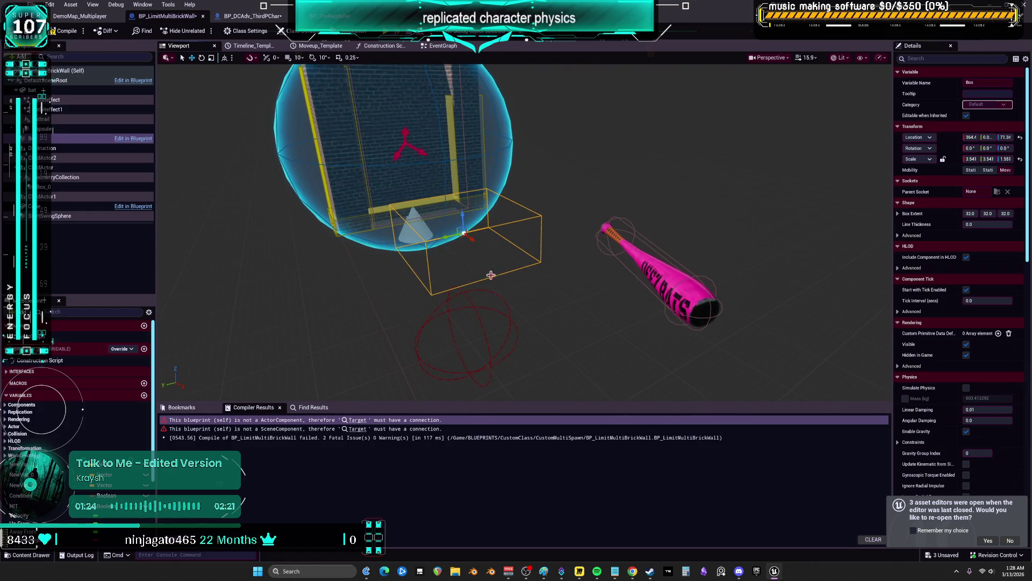
left_click(482, 335)
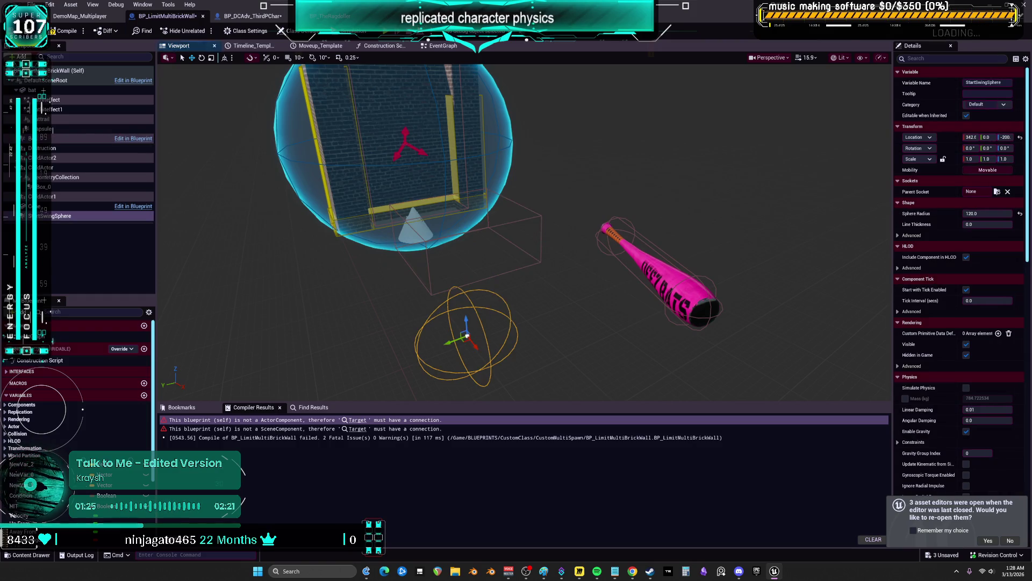
left_click(473, 281)
left_click(431, 49)
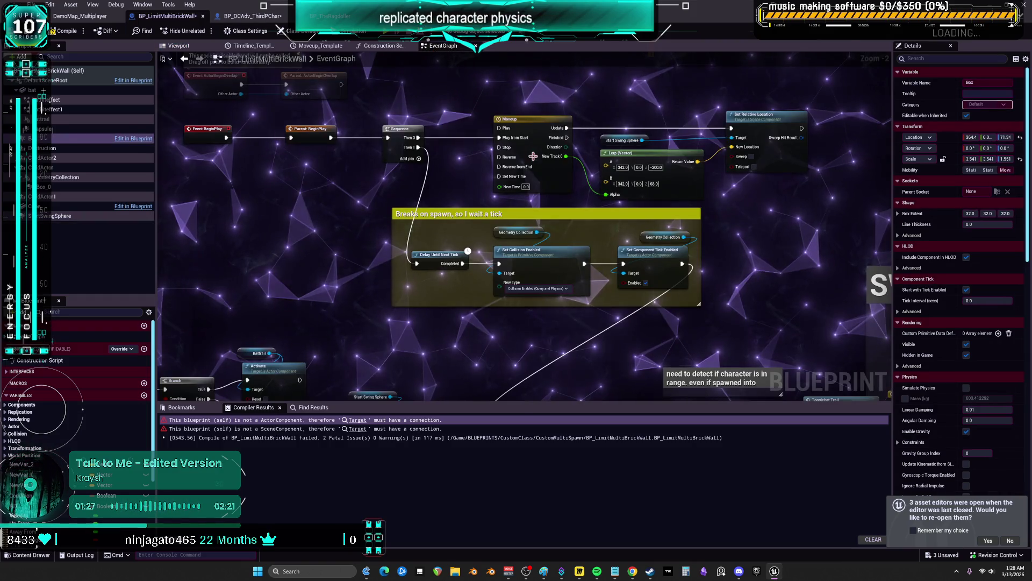
Add a Box reference to the graph and wire Parent: BeginPlay straight into Delay Until Next Tick.
mouse_move(75, 138)
left_mouse_down()
mouse_move(178, 236)
mouse_move(624, 281)
left_mouse_up()
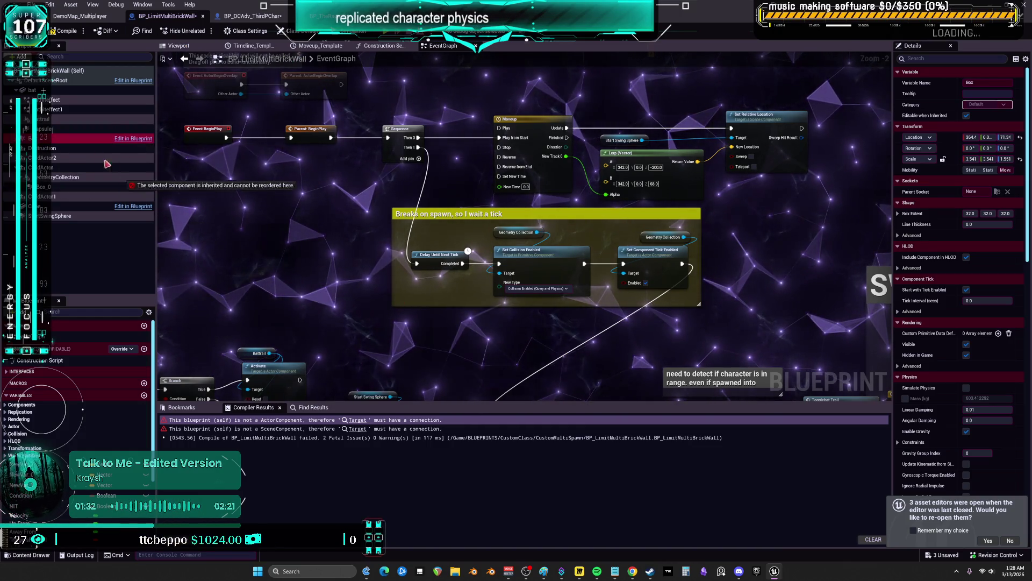
mouse_move(320, 309)
left_mouse_down()
mouse_move(425, 238)
mouse_move(289, 316)
left_mouse_up()
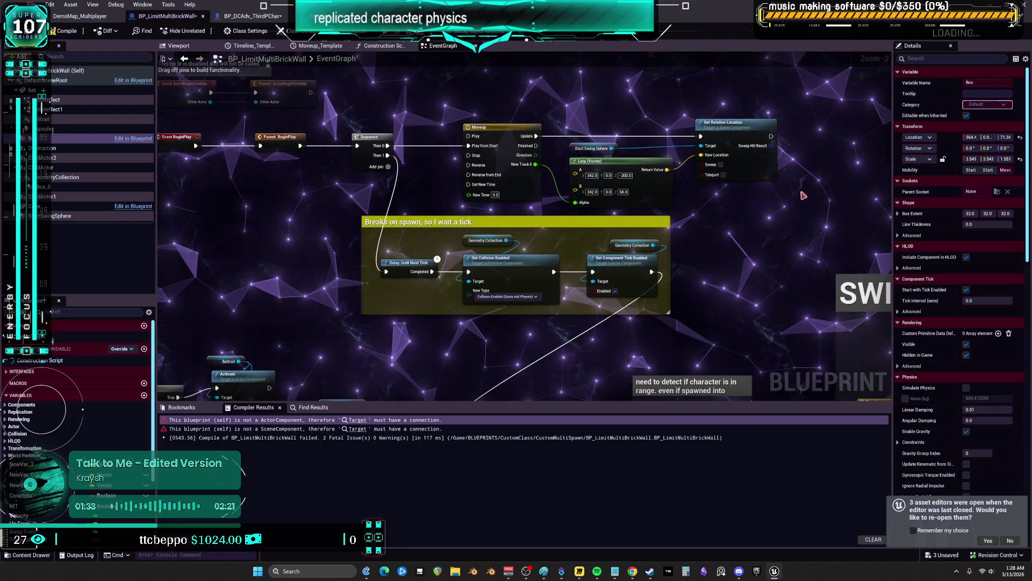
left_click(490, 117)
left_click_drag(490, 117, 566, 120)
left_click_drag(377, 148, 456, 279)
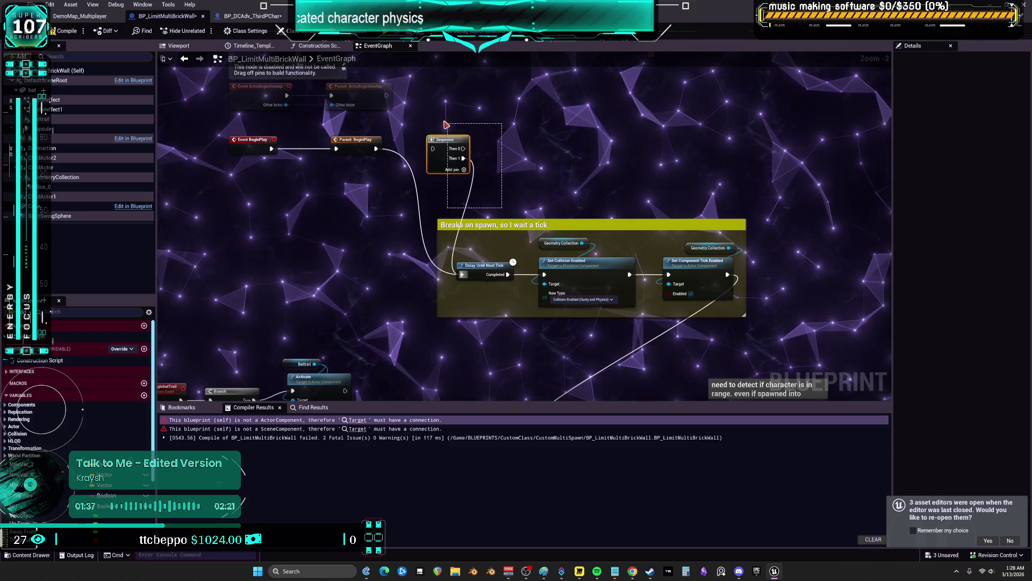
Move the 'Breaks on spawn' comment group and its nodes up.
left_click(475, 225)
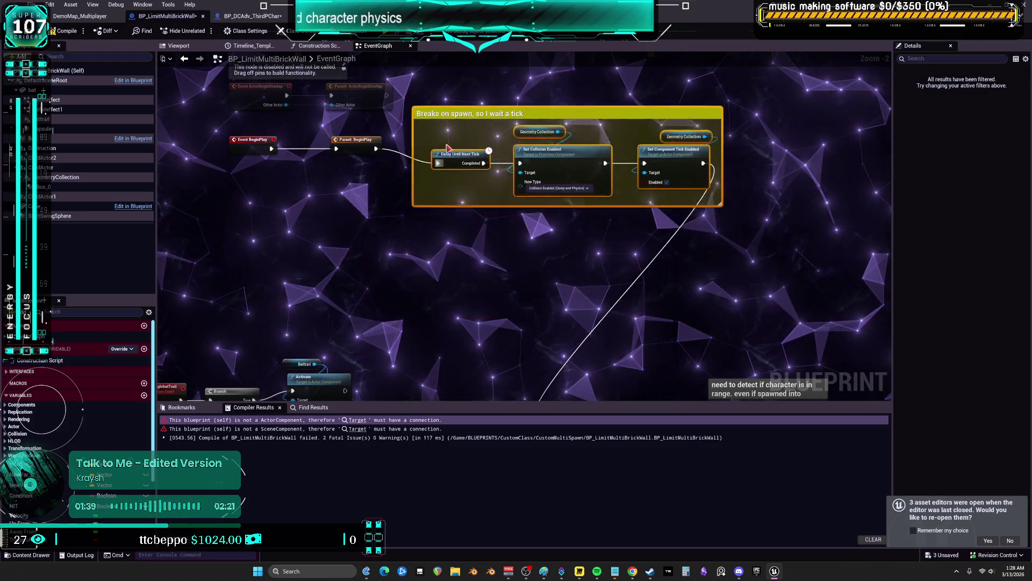
left_click_drag(447, 148, 457, 139)
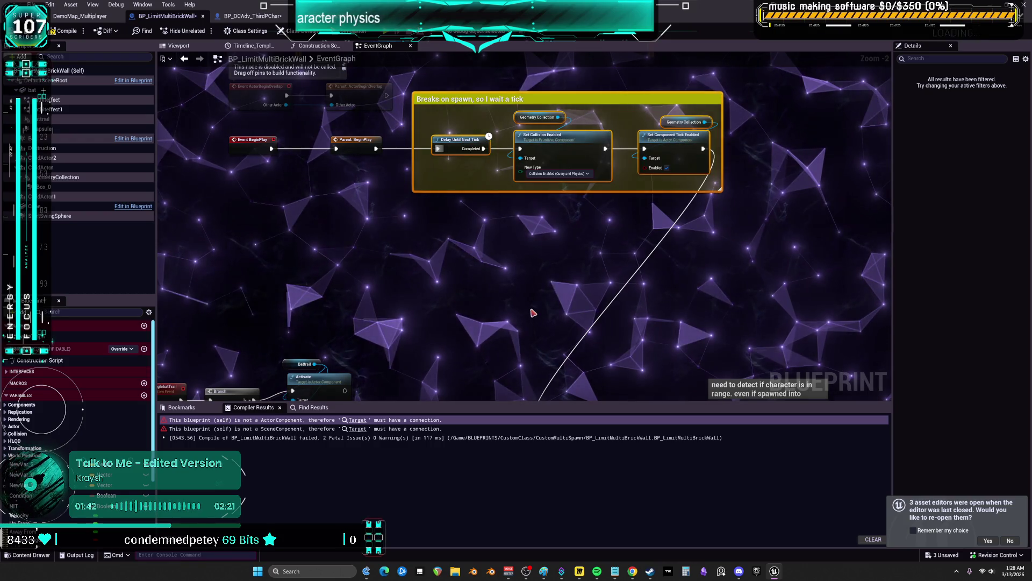
left_click_drag(532, 312, 661, 168)
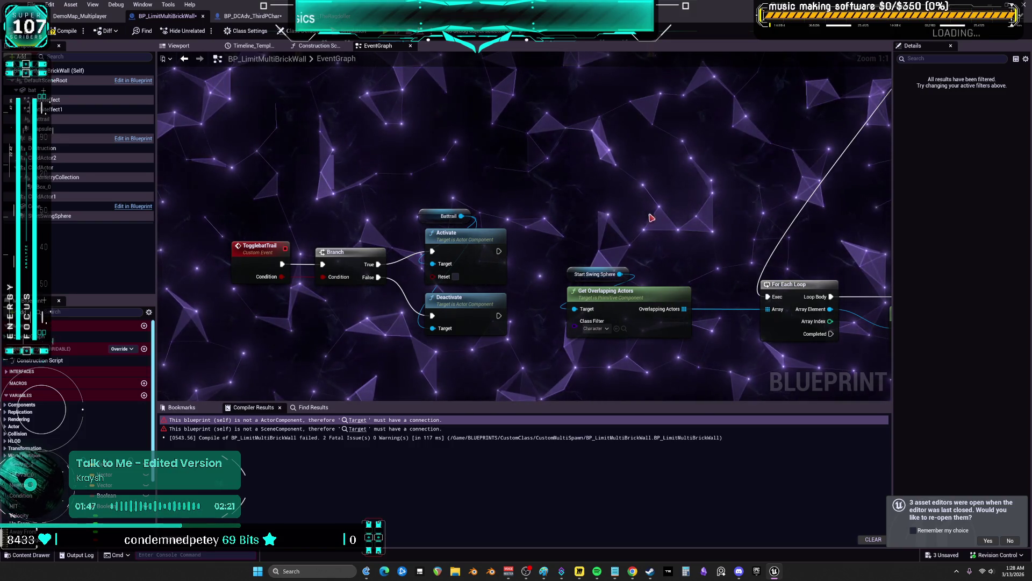
Drag the ToggleBatTrail node cluster up and to the right.
left_click_drag(581, 203, 482, 389)
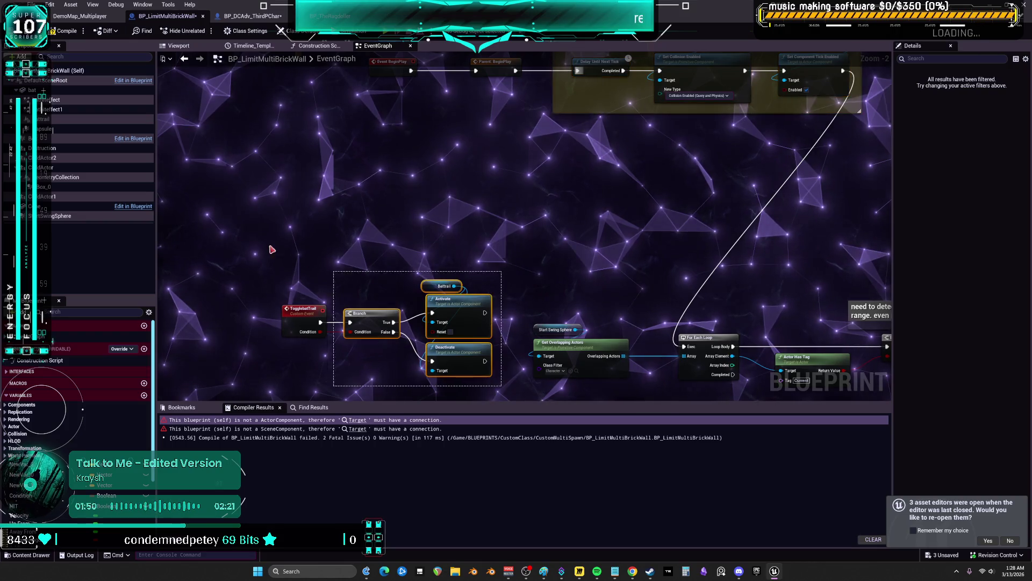
left_click_drag(281, 265, 338, 307)
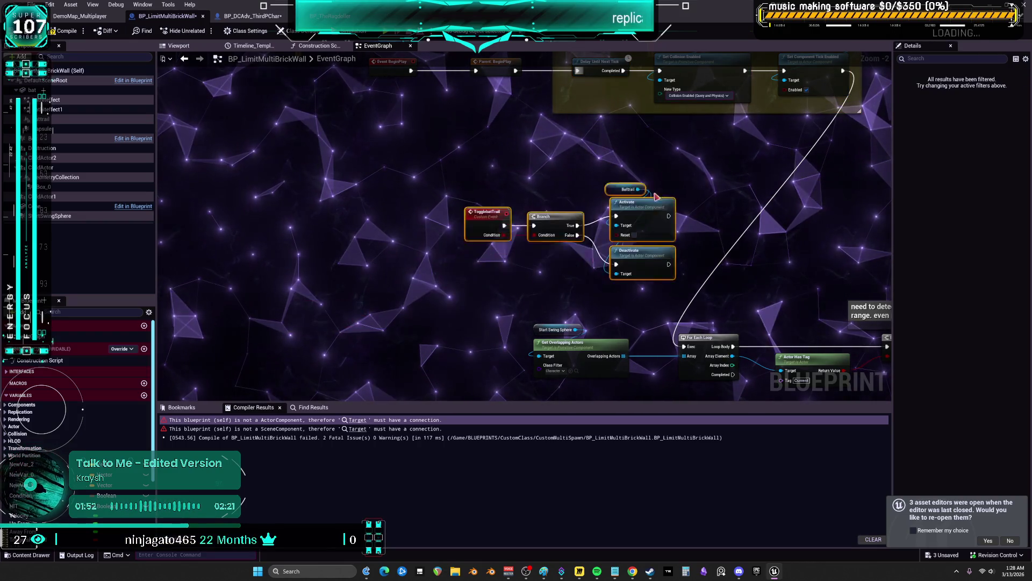
scroll(737, 146, "up", 2)
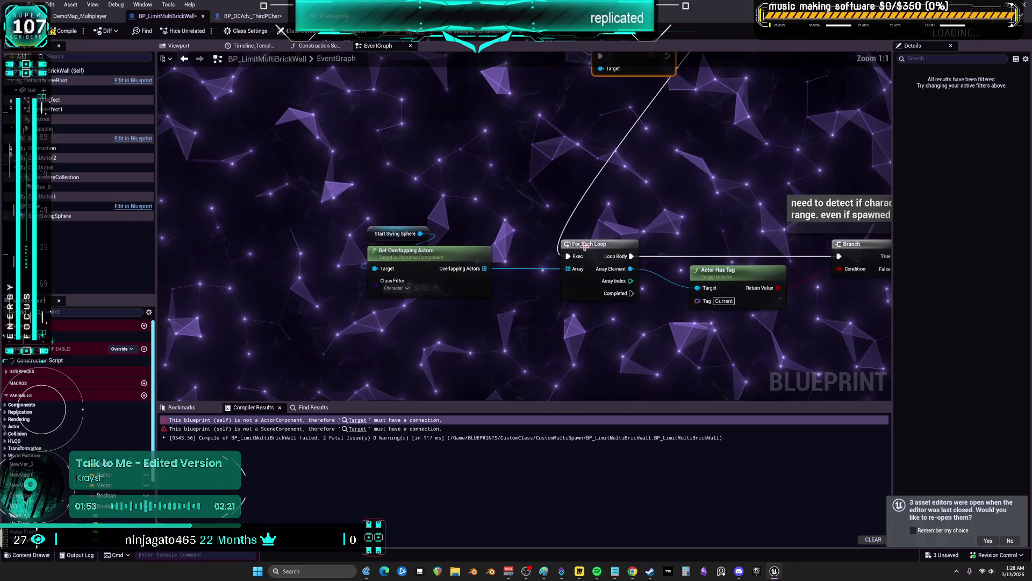
left_click_drag(624, 199, 623, 181)
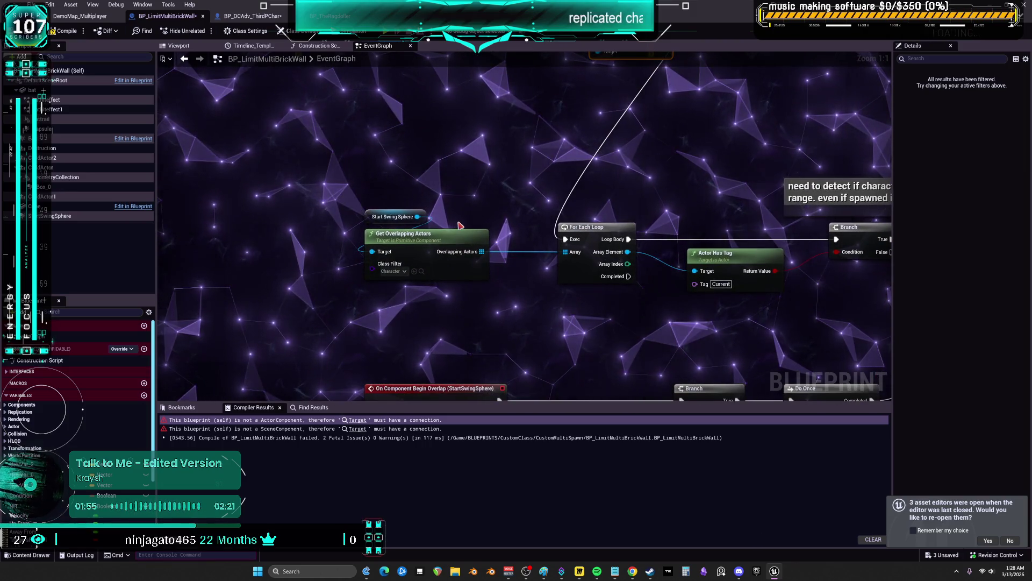
Inspect where the Start Swing Sphere pin connects, then close its menu.
left_click(394, 216)
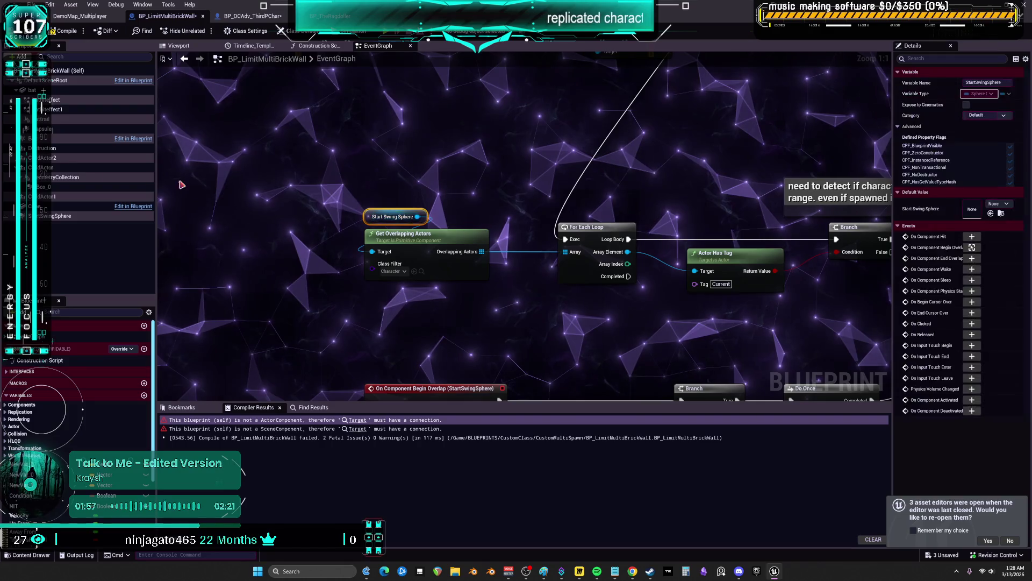
right_click(379, 216)
mouse_move(430, 261)
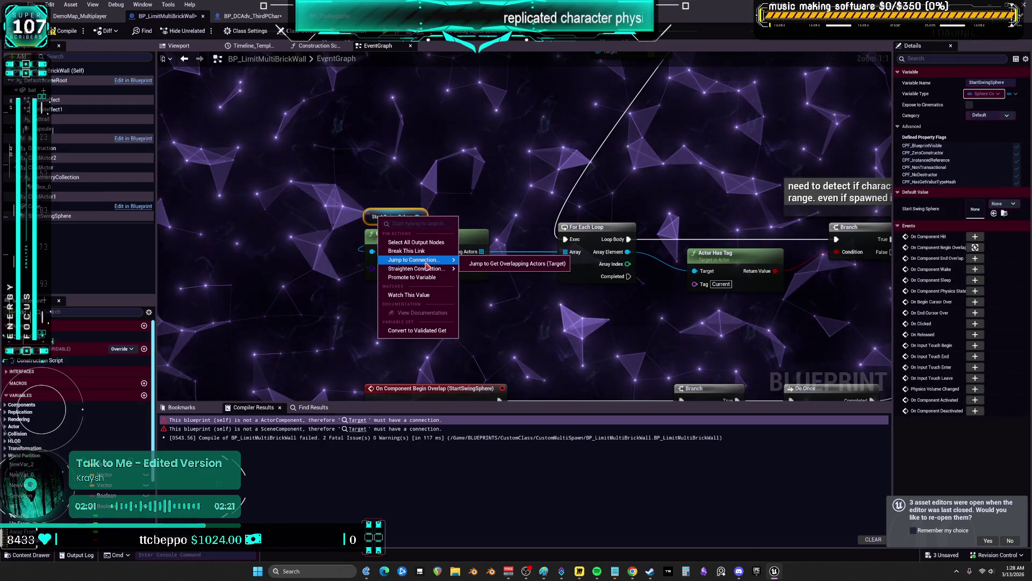
left_click(473, 194)
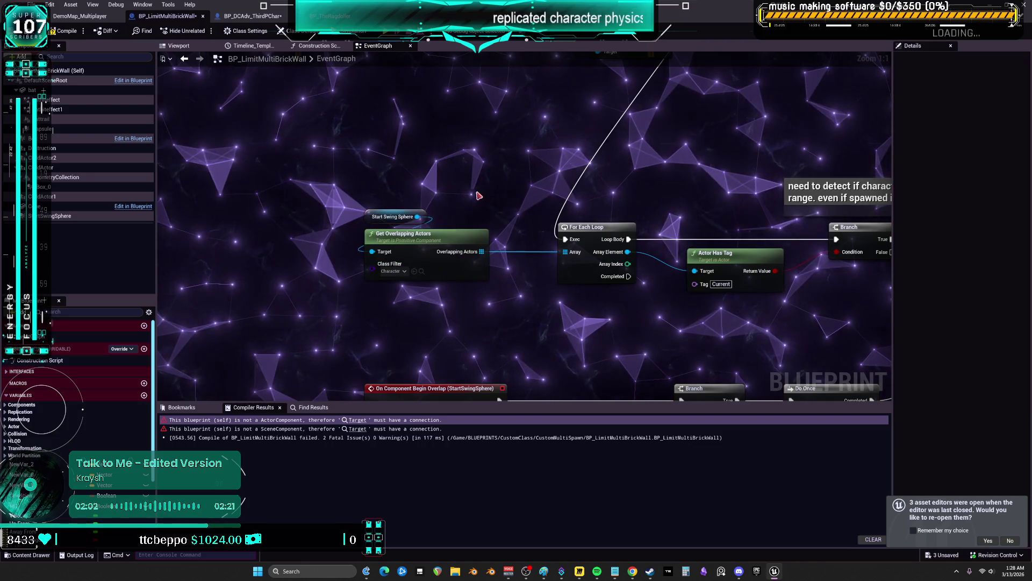
Select the Box component beside the wall in the Viewport.
left_click(65, 215)
left_click(204, 49)
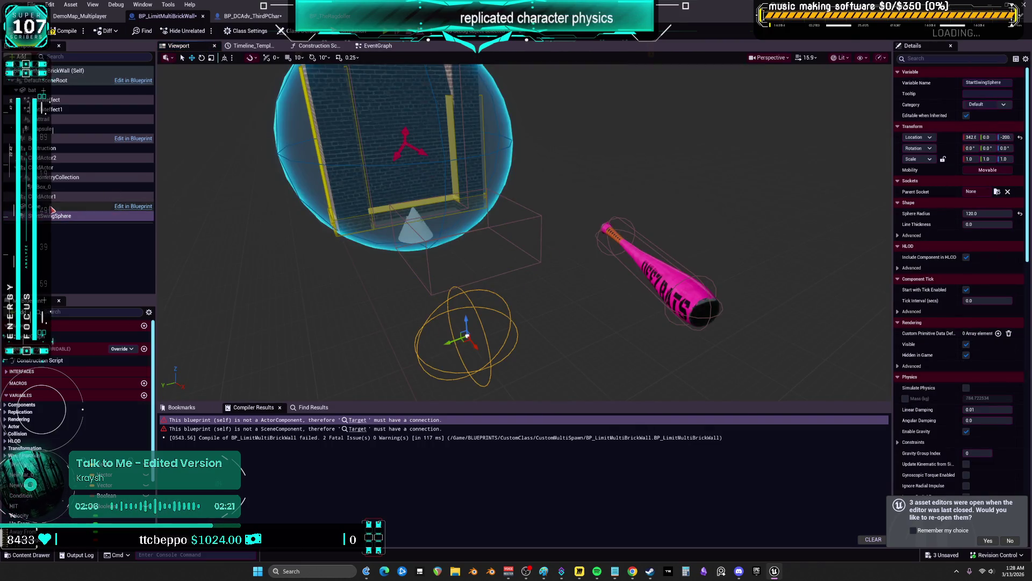
mouse_move(565, 247)
left_mouse_down()
mouse_move(597, 226)
mouse_move(611, 260)
mouse_move(677, 237)
left_mouse_up()
left_click(611, 260)
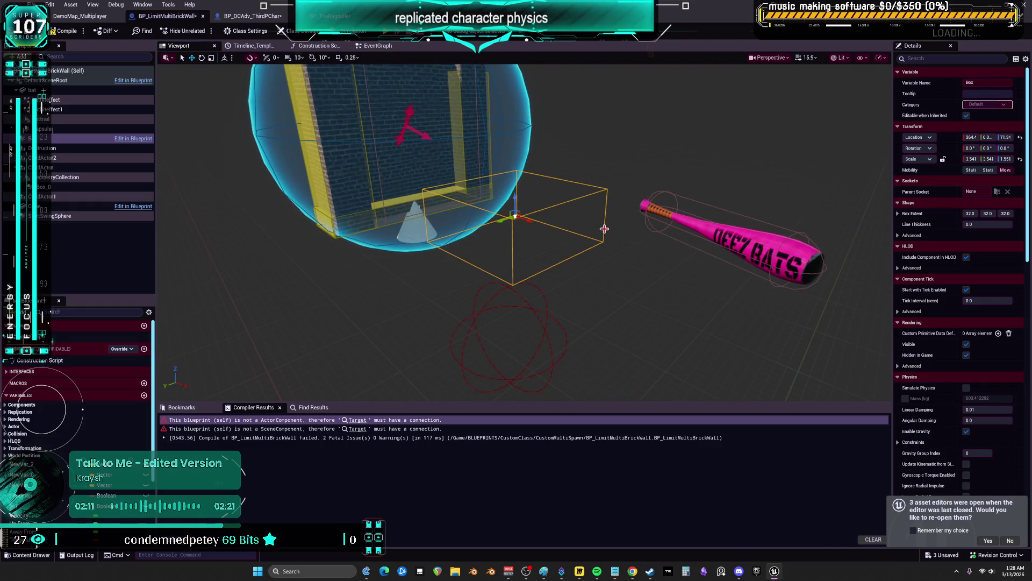
Wire a Box getter into Get Overlapping Actors' Target, replacing Start Swing Sphere.
left_click(378, 46)
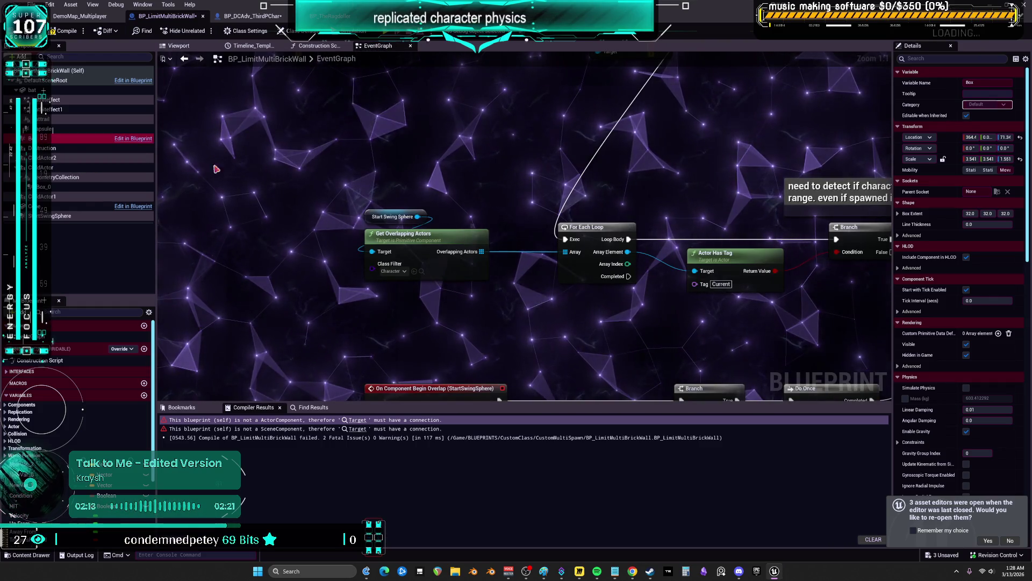
mouse_move(377, 170)
left_mouse_down()
mouse_move(392, 215)
mouse_move(375, 254)
left_mouse_up()
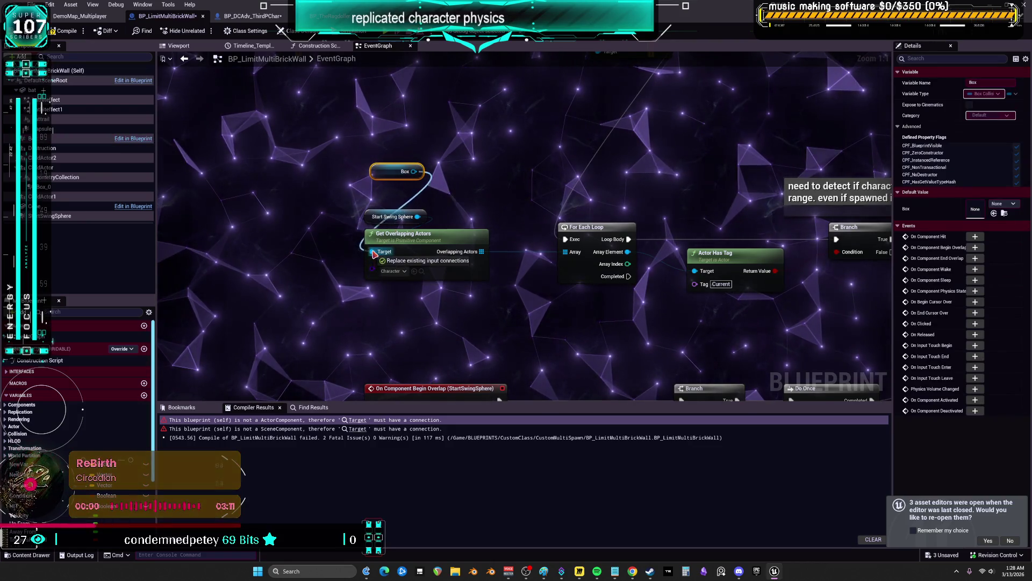
mouse_move(379, 172)
left_mouse_down()
mouse_move(379, 217)
mouse_move(404, 243)
left_mouse_up()
left_click_drag(705, 185, 552, 155)
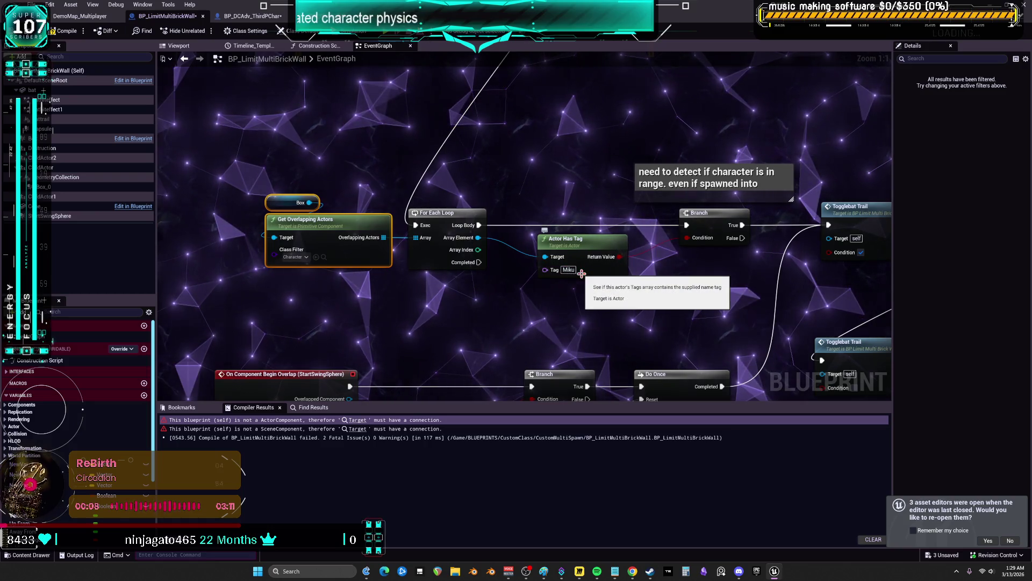
Delete the 'need to detect if character is in range' note above the For Each Loop chain.
left_click(680, 334)
mouse_move(733, 309)
left_mouse_down()
mouse_move(420, 226)
mouse_move(656, 129)
left_mouse_up()
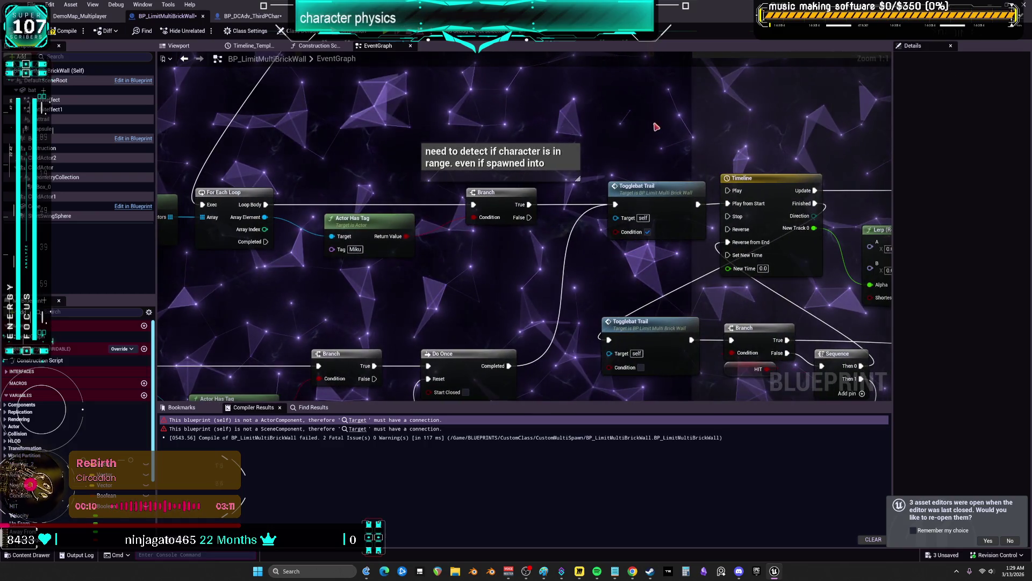
mouse_move(488, 296)
left_mouse_down()
mouse_move(559, 233)
mouse_move(565, 202)
mouse_move(466, 265)
mouse_move(562, 473)
mouse_move(577, 247)
mouse_move(581, 441)
mouse_move(586, 229)
mouse_move(588, 348)
mouse_move(622, 131)
left_mouse_up()
scroll(465, 265, "down", 1)
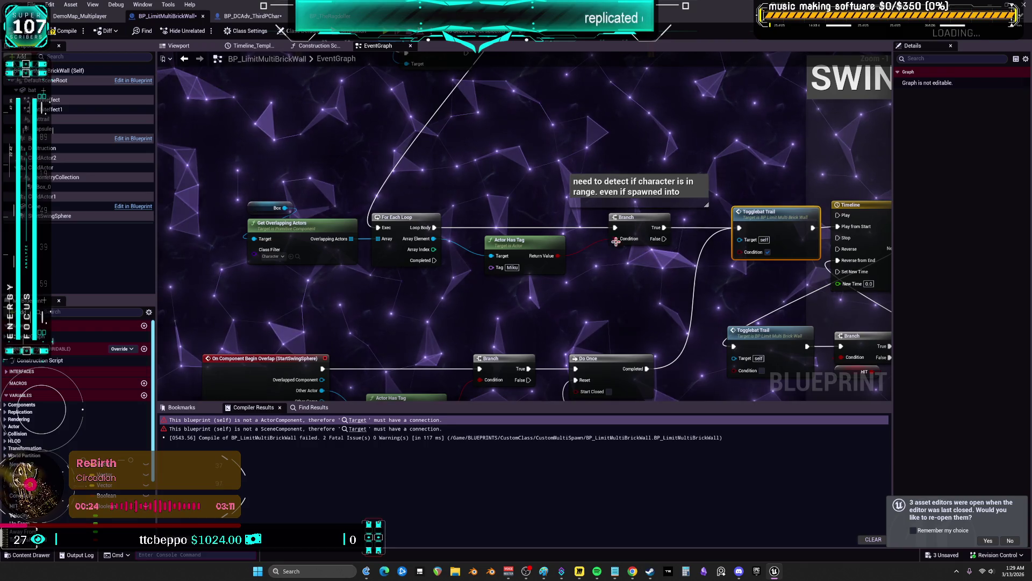
left_click_drag(683, 282, 244, 203)
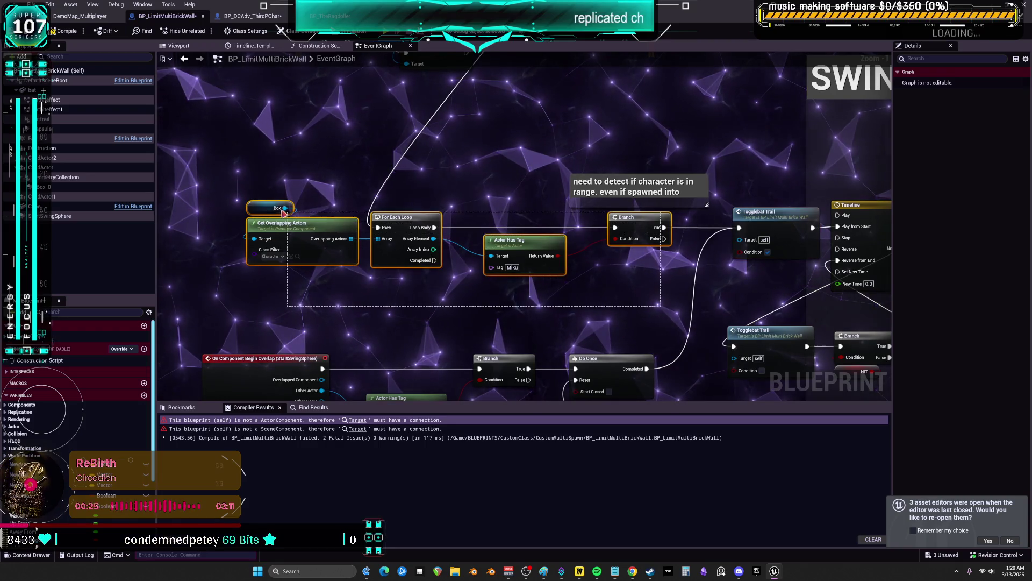
left_click(596, 184)
scroll(633, 211, "up", 1)
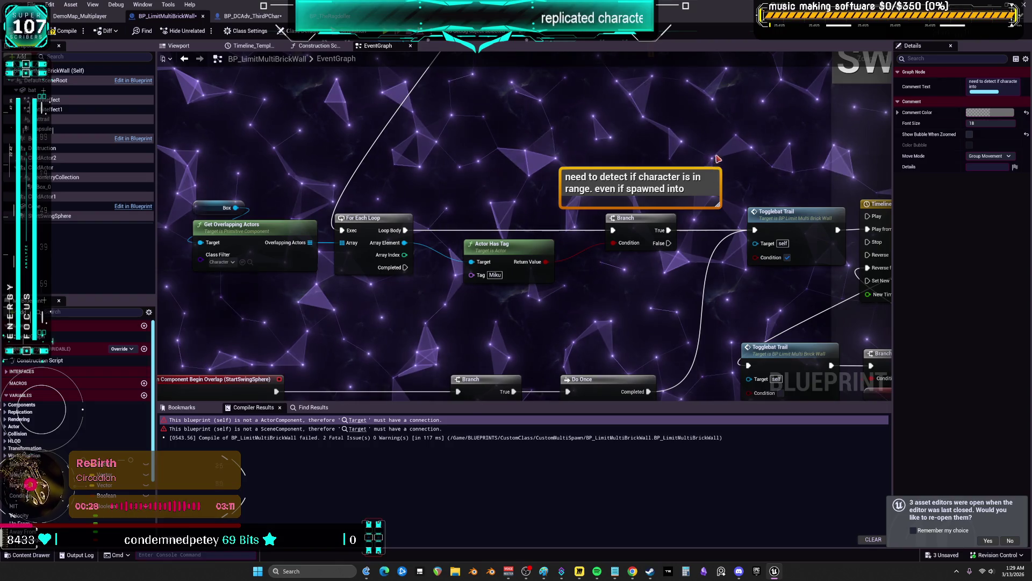
key("Delete")
Pan to the Togglebat Trail and HIT branch nodes and open the HIT node's context menu.
mouse_move(728, 180)
left_mouse_down()
mouse_move(634, 163)
mouse_move(643, 172)
left_mouse_up()
left_click(643, 180)
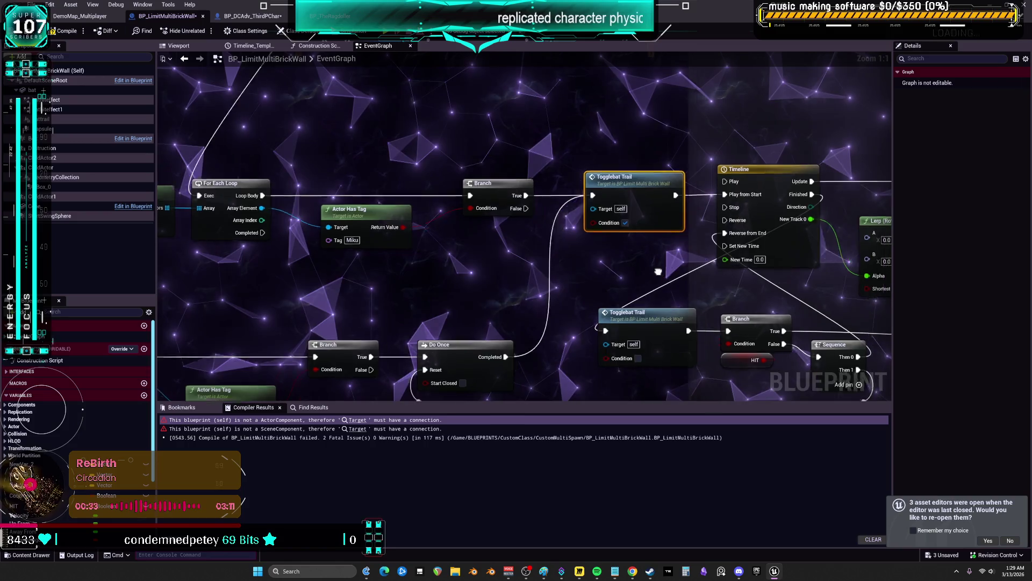
left_click_drag(666, 274, 623, 194)
mouse_move(702, 207)
left_mouse_down()
mouse_move(656, 223)
mouse_move(611, 218)
left_mouse_up()
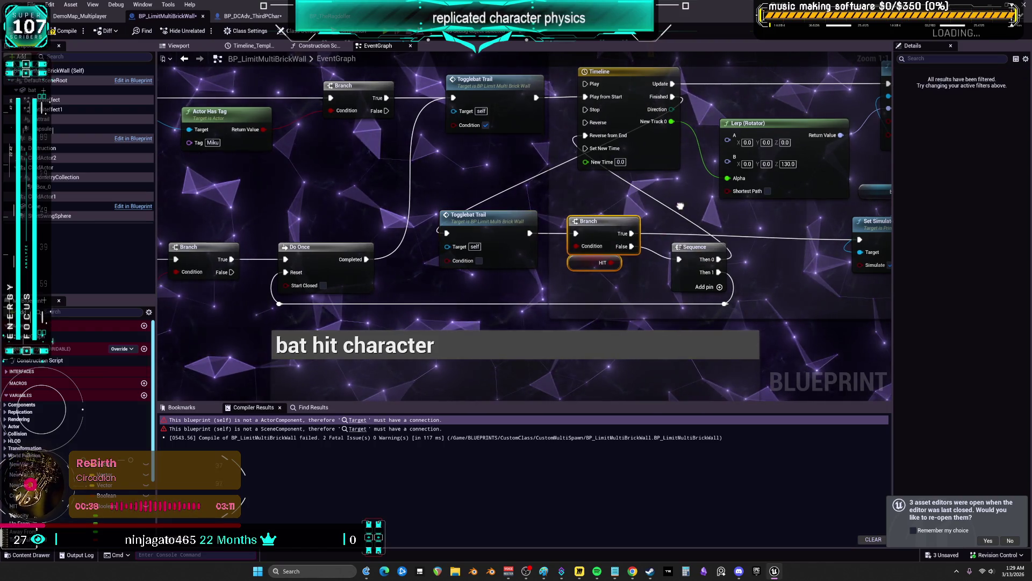
scroll(836, 198, "down", 4)
scroll(772, 202, "up", 4)
right_click(673, 261)
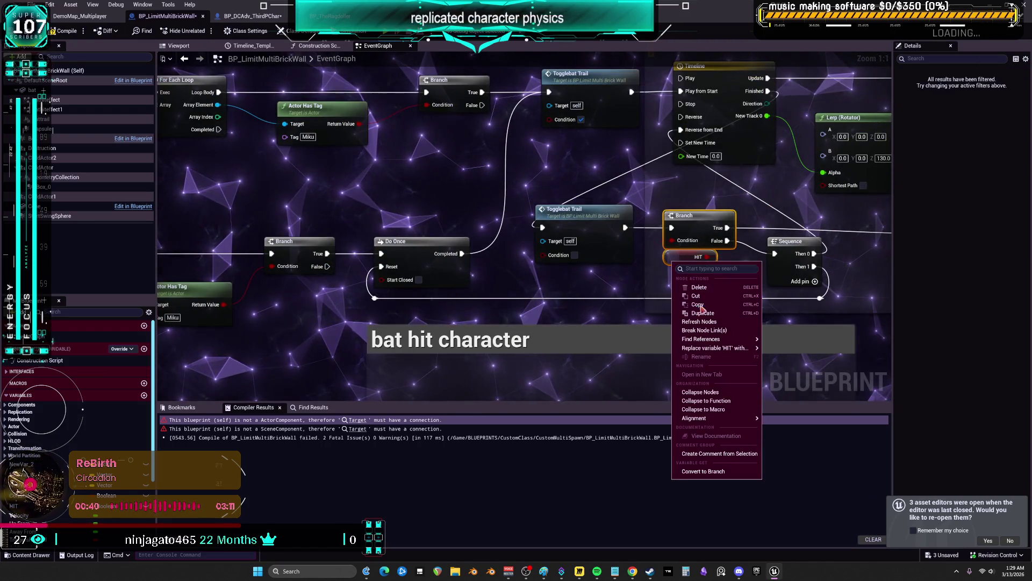
Close the HIT node menu unchanged, zoom out and pan to the 'bat hit character' comment.
mouse_move(753, 339)
left_click(584, 308)
scroll(584, 308, "down", 4)
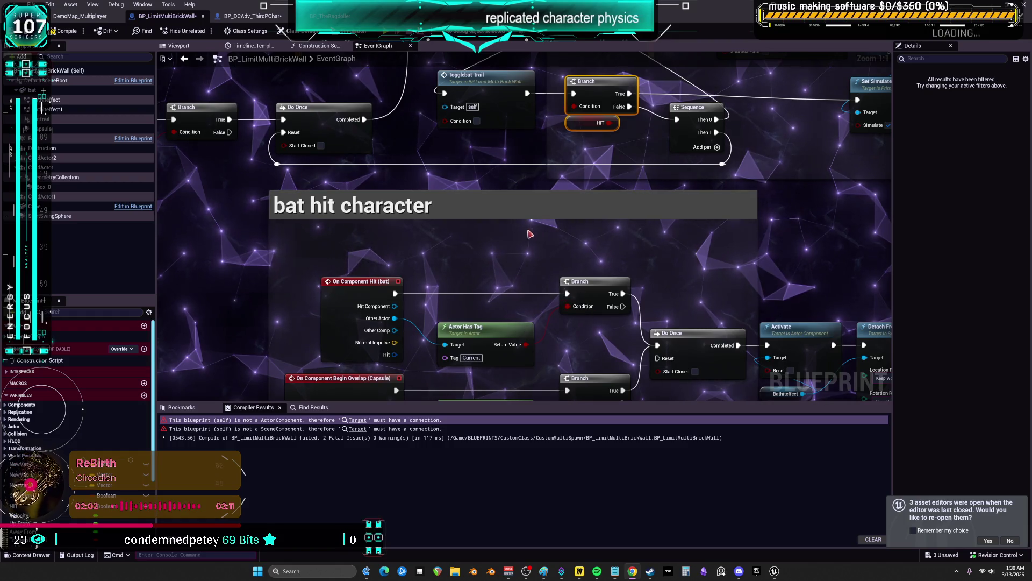
left_click_drag(542, 242, 549, 131)
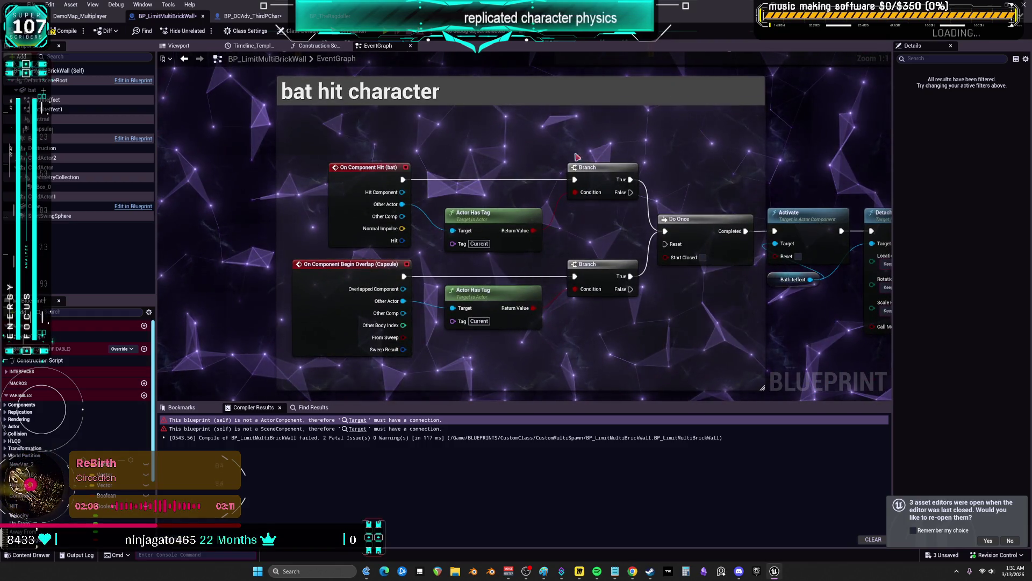
Change the Actor Has Tag tag from Current to Miku, then zoom out to review the section.
left_click(487, 247)
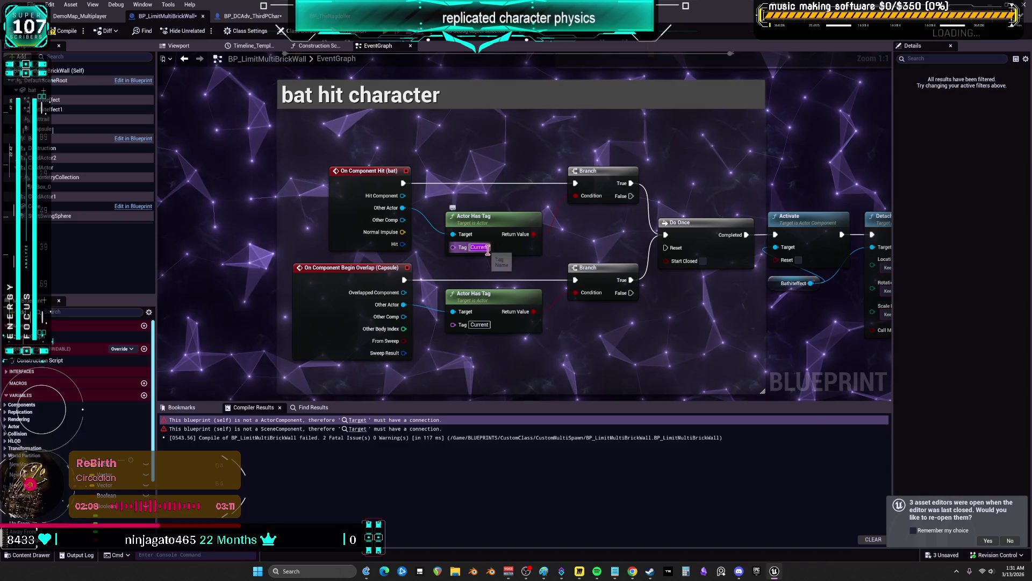
type("Miku")
key("Return")
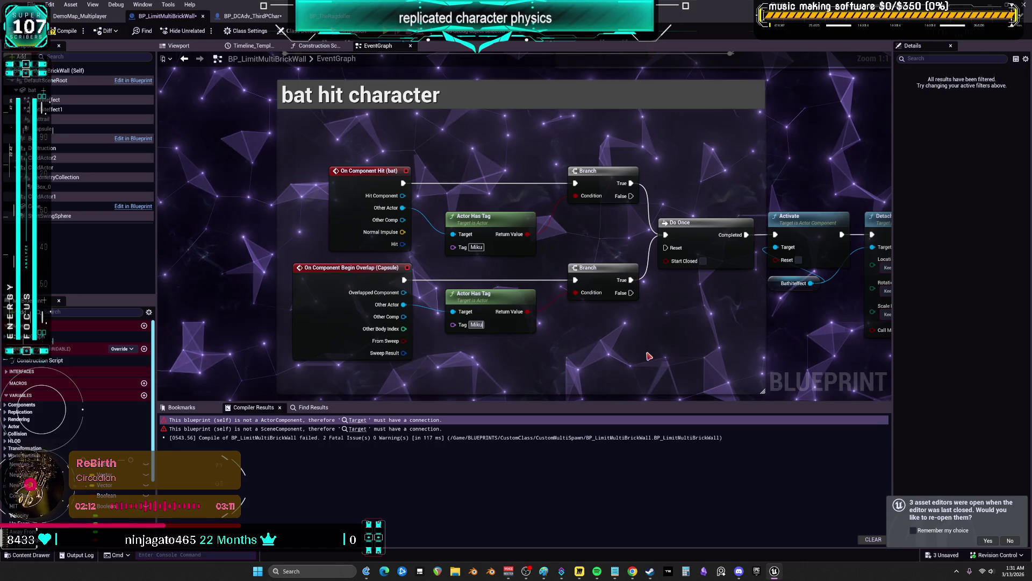
scroll(649, 357, "down", 2)
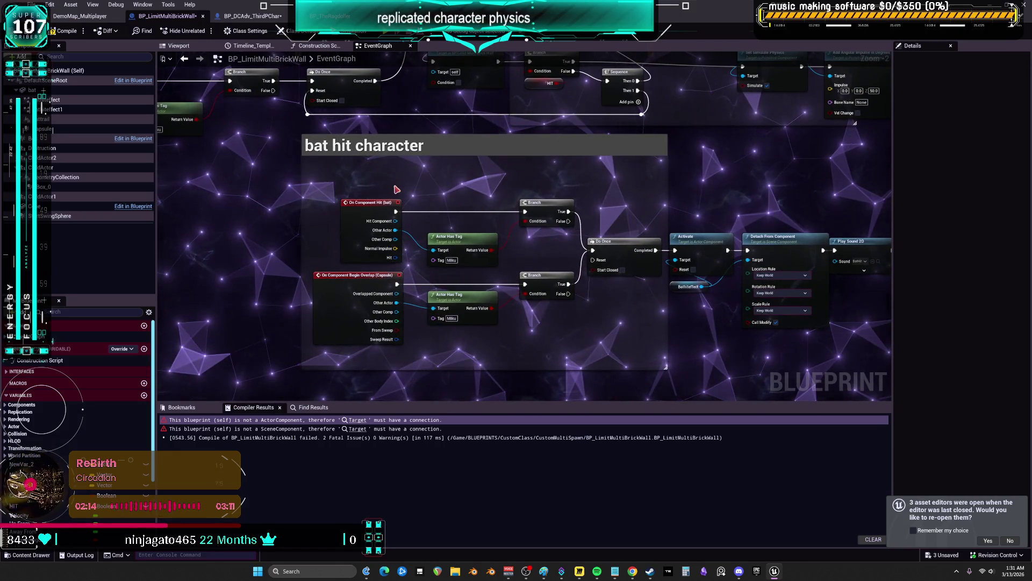
left_click_drag(398, 188, 390, 301)
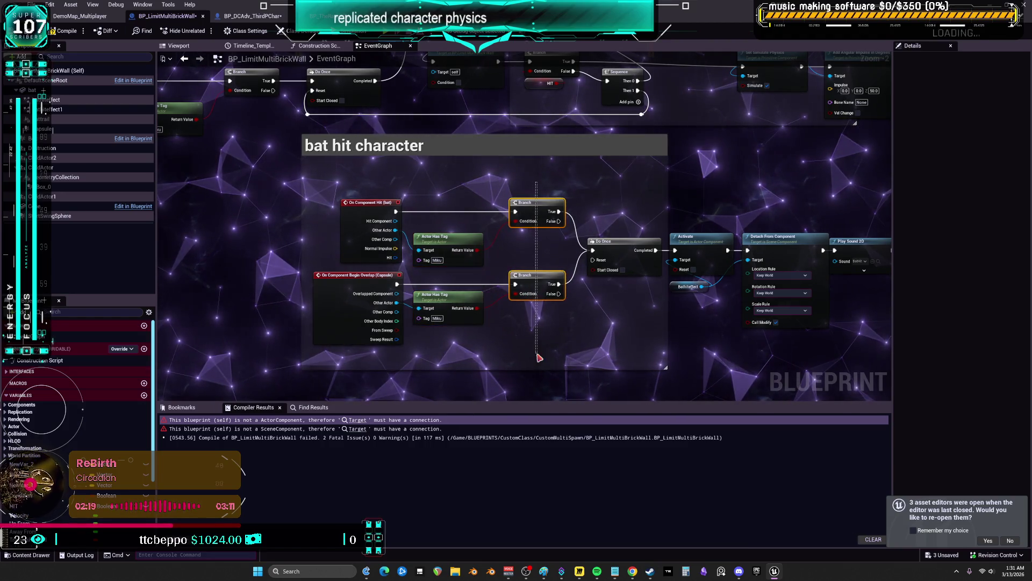
left_click_drag(667, 297, 734, 221)
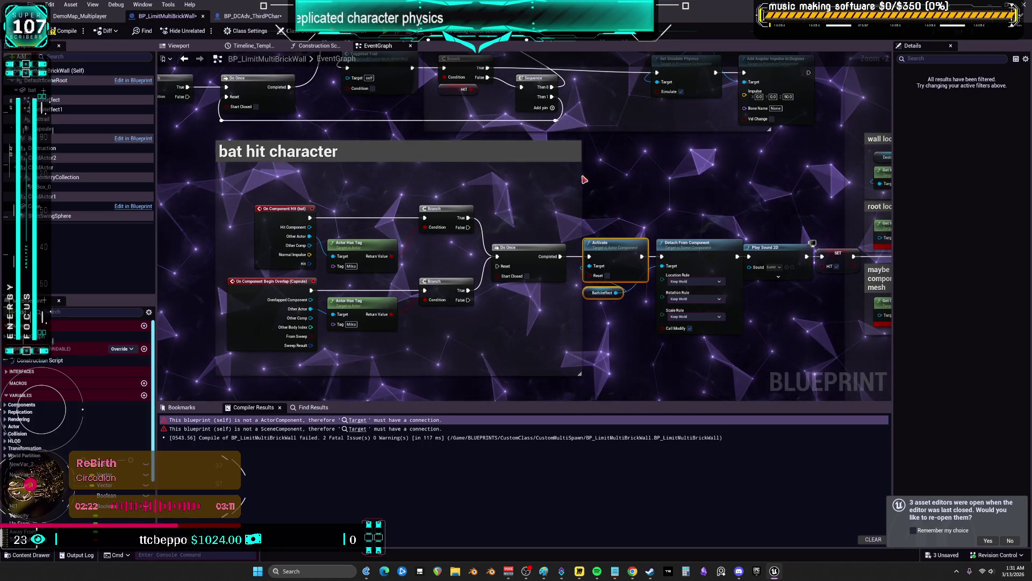
left_click_drag(571, 176, 570, 205)
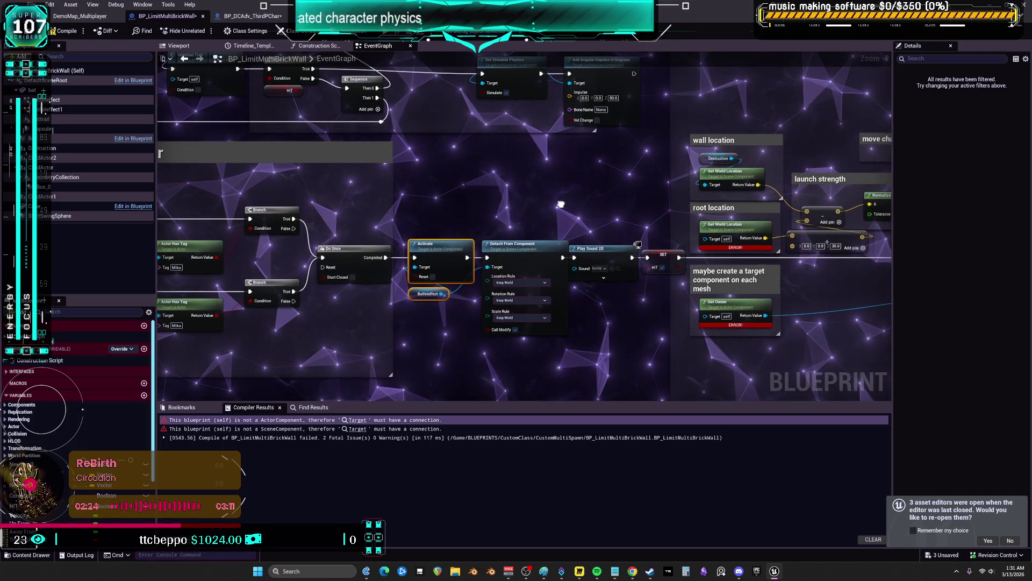
scroll(561, 205, "down", 4)
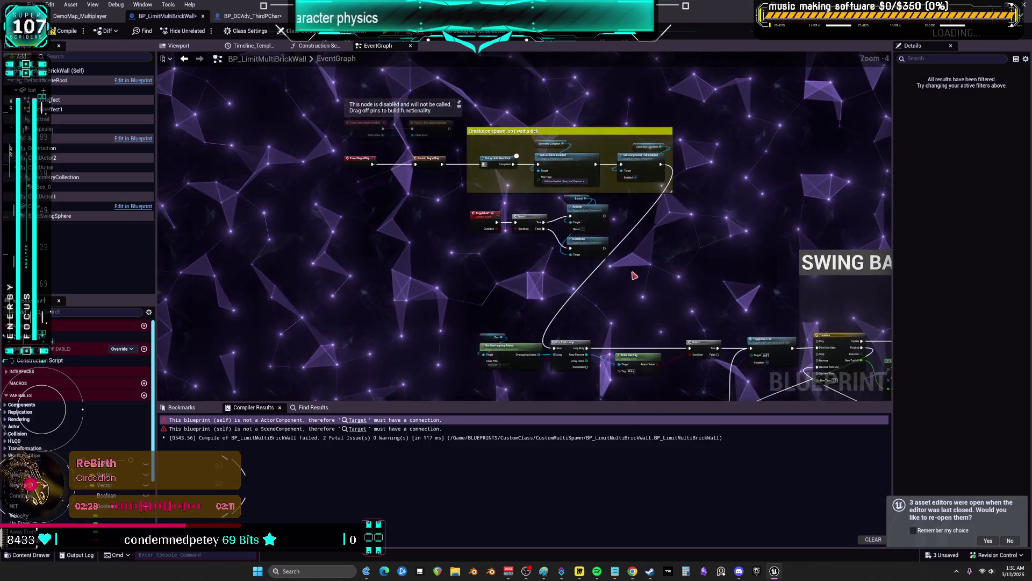
Move the TogglebatTrail, Branch, Activate and Deactivate nodes above BeginPlay and select them together.
left_click_drag(430, 233, 458, 96)
left_click(441, 102)
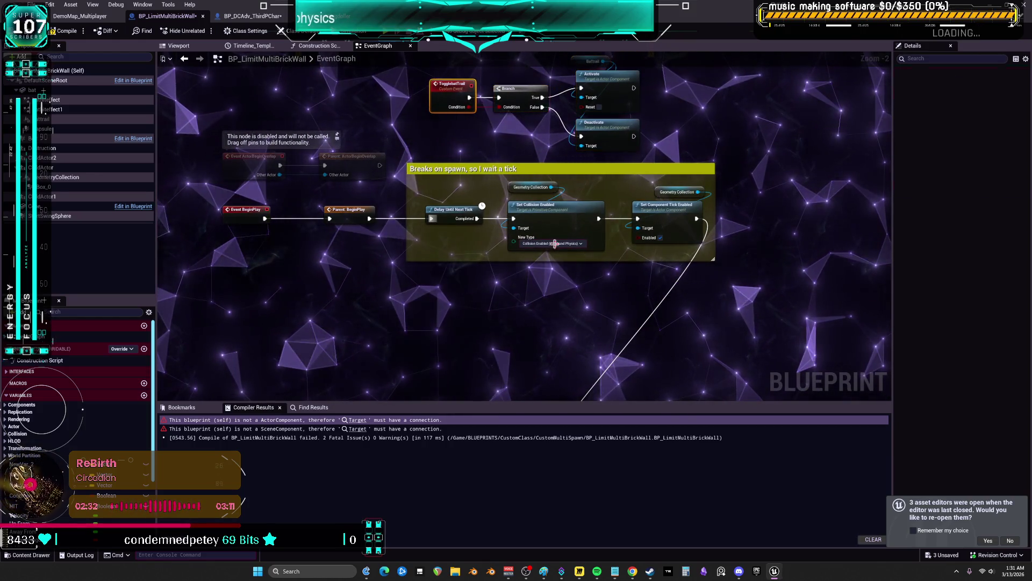
left_click_drag(595, 295, 591, 310)
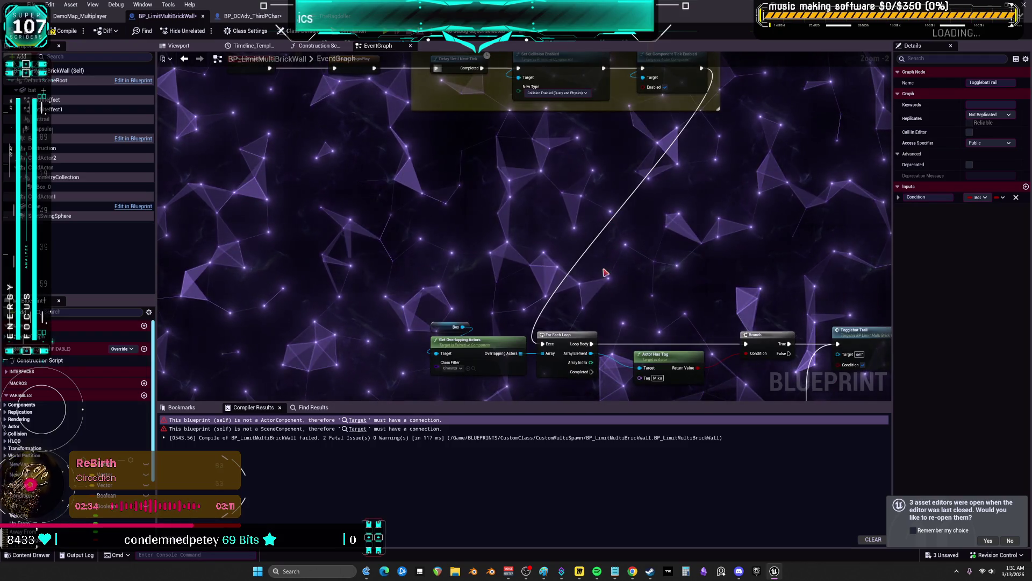
left_click_drag(606, 269, 601, 489)
left_click_drag(645, 124, 434, 207)
Wrap them in a comment titled 'Activate Bat VFX when swinging' and nudge both comment groups.
key("c")
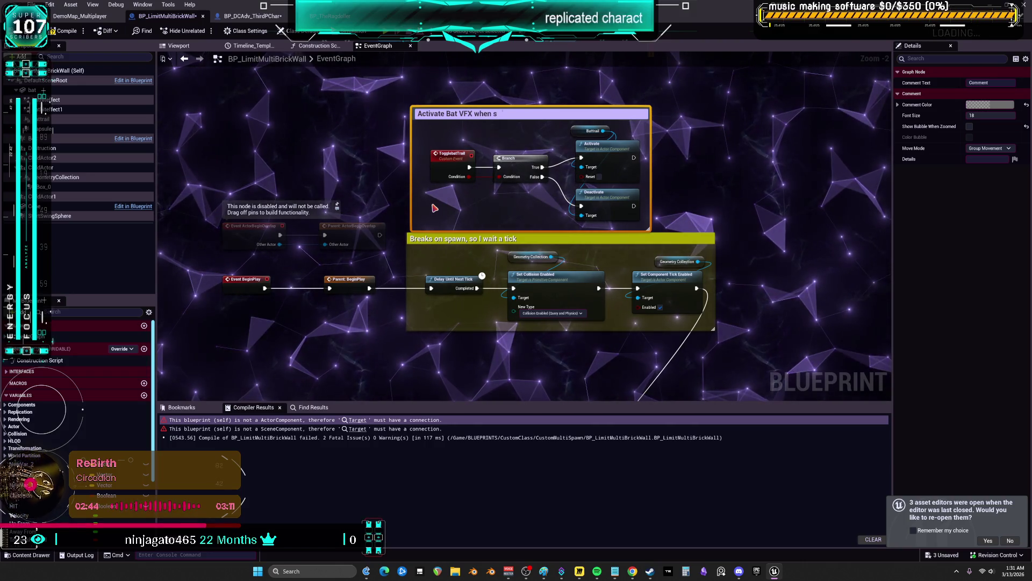
type("winging")
left_click(699, 211)
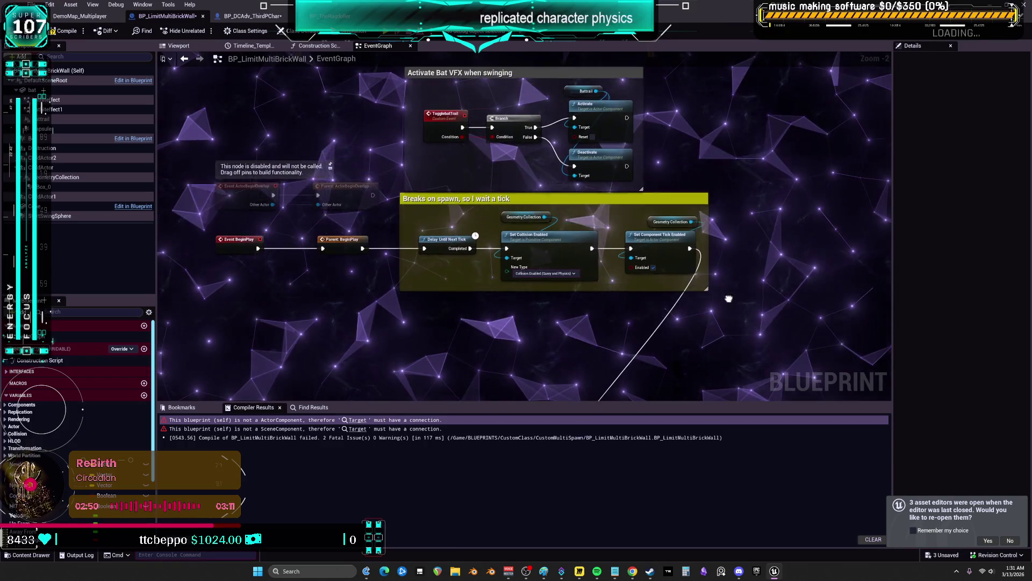
left_click_drag(268, 105, 271, 108)
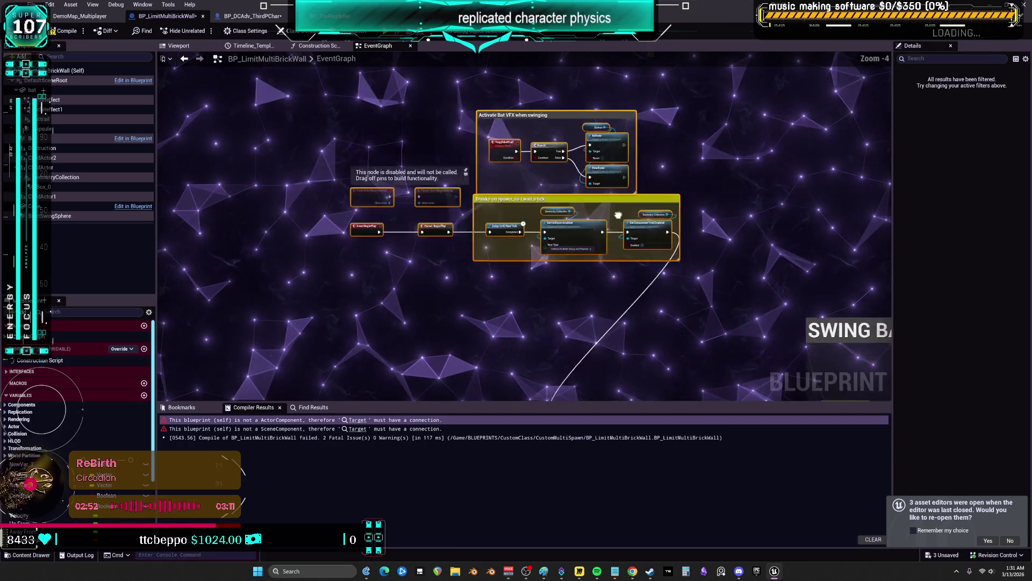
left_click_drag(728, 258, 727, 268)
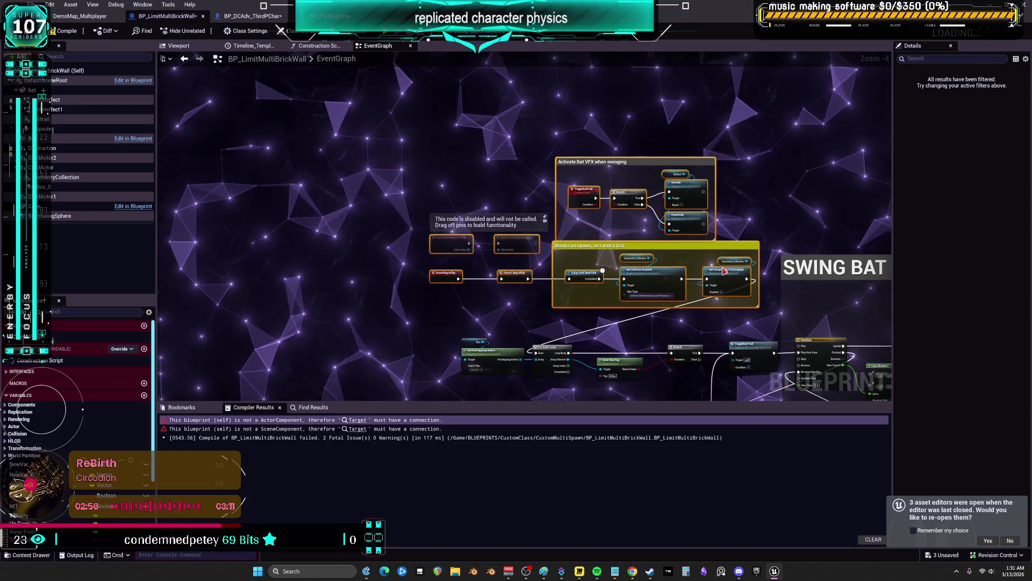
scroll(545, 186, "up", 4)
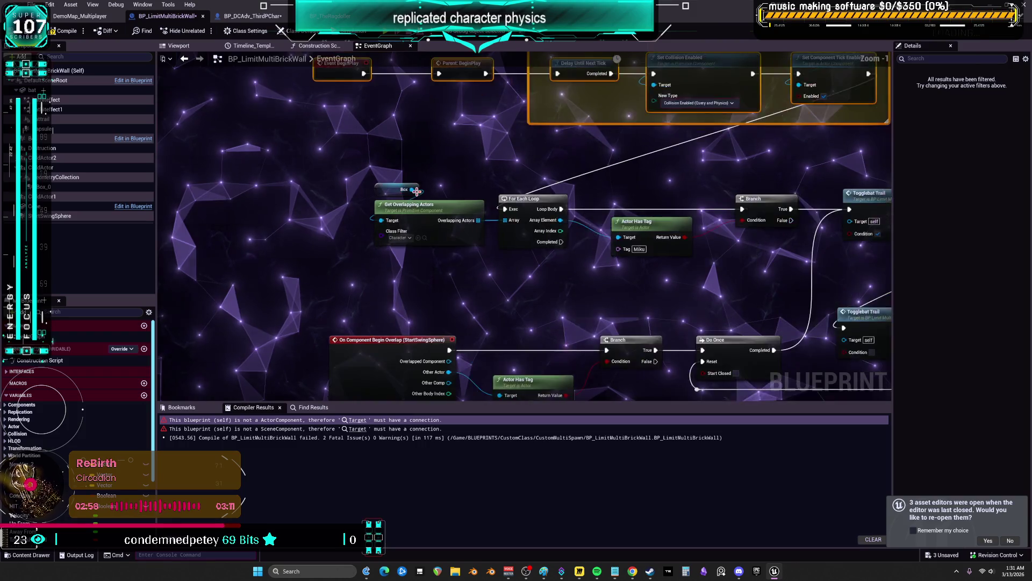
Select the Box through Actor Has Tag overlap-check nodes and delete them.
mouse_move(545, 186)
left_mouse_down()
mouse_move(553, 301)
mouse_move(646, 232)
mouse_move(591, 316)
mouse_move(624, 201)
left_mouse_up()
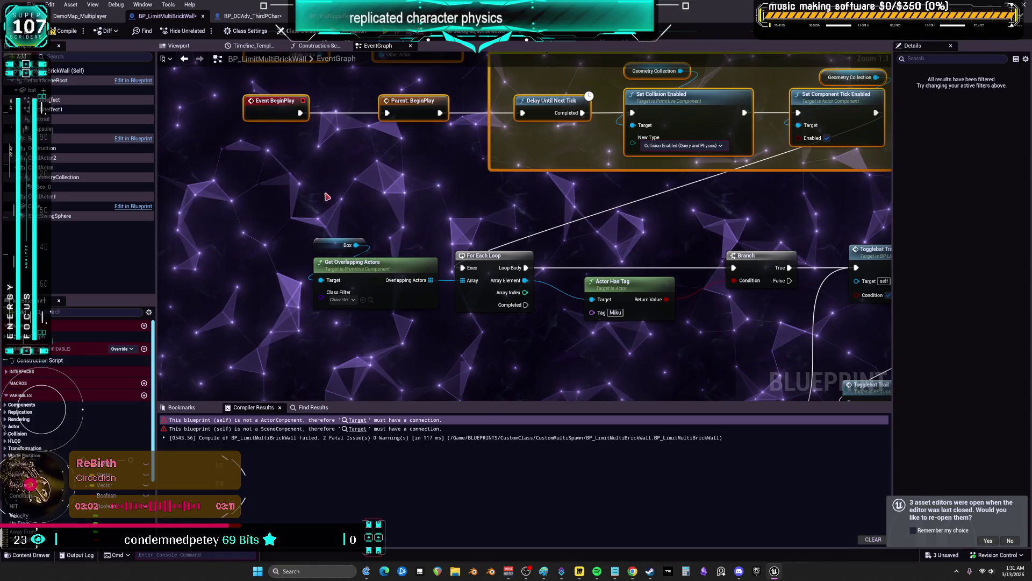
left_click_drag(448, 322, 656, 358)
mouse_move(716, 344)
left_mouse_down()
mouse_move(587, 295)
mouse_move(484, 235)
left_mouse_up()
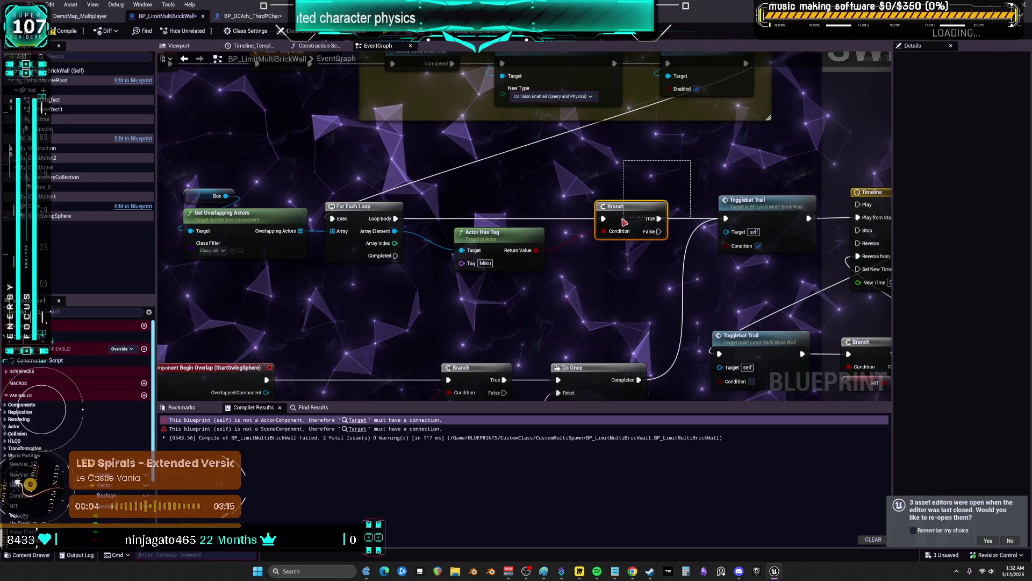
left_click(775, 215)
mouse_move(544, 170)
left_mouse_down()
mouse_move(548, 222)
mouse_move(685, 247)
mouse_move(709, 278)
mouse_move(679, 288)
mouse_move(633, 366)
mouse_move(612, 296)
left_mouse_up()
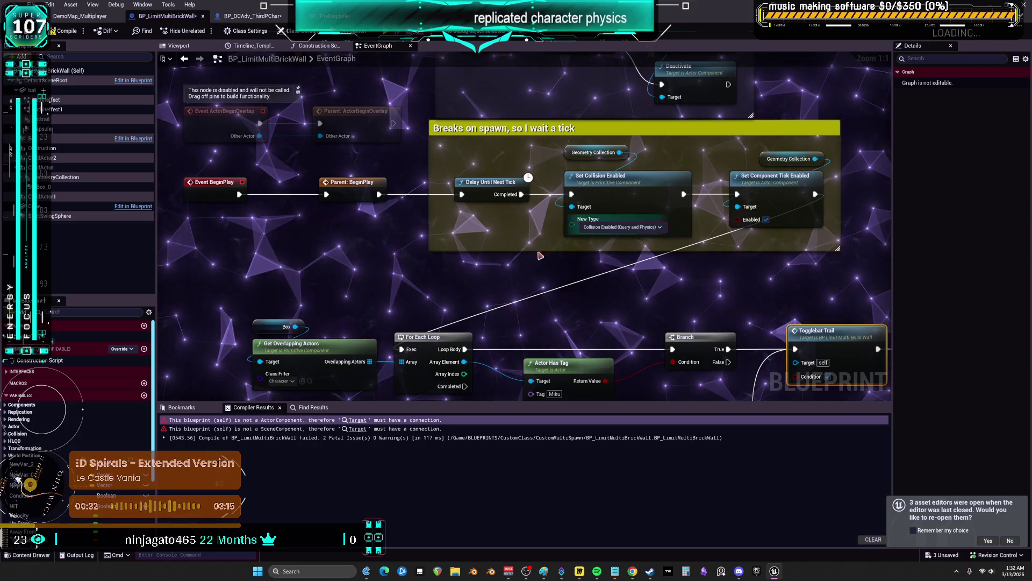
left_click_drag(236, 230, 515, 322)
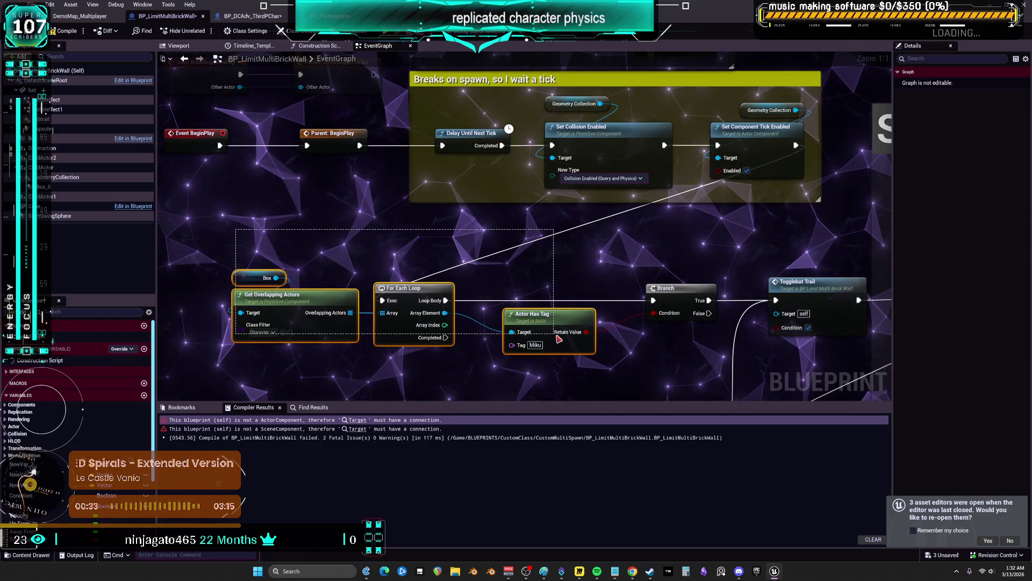
key("Delete")
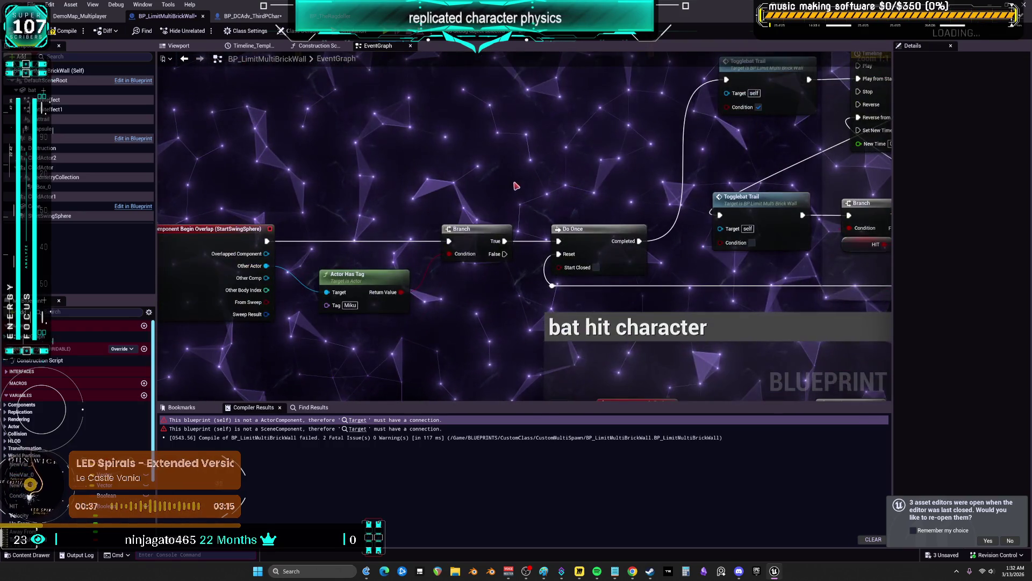
Select the StartSwingSphere overlap event node and the blueprint's Box component.
left_click_drag(477, 189, 641, 182)
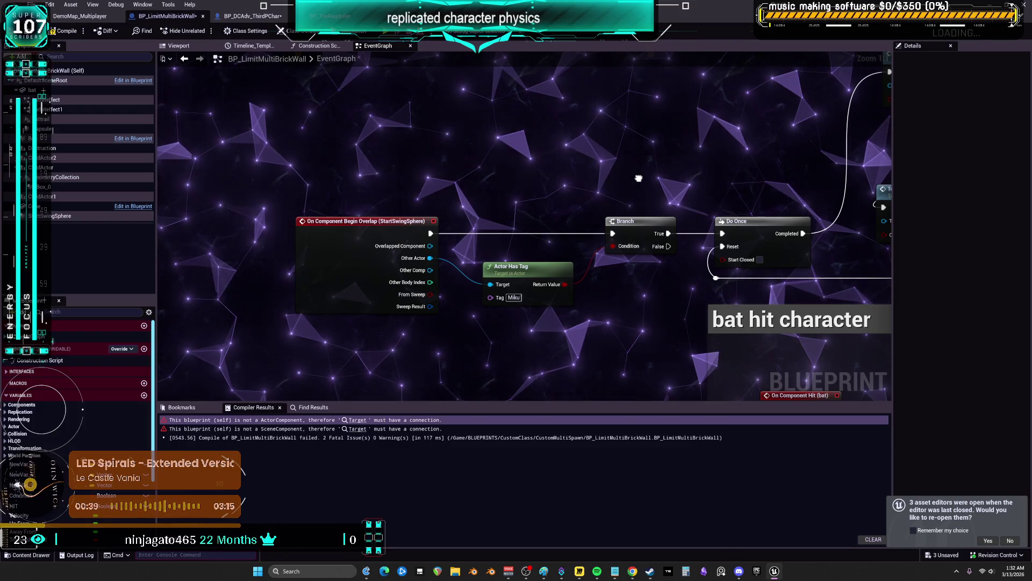
left_click(338, 244)
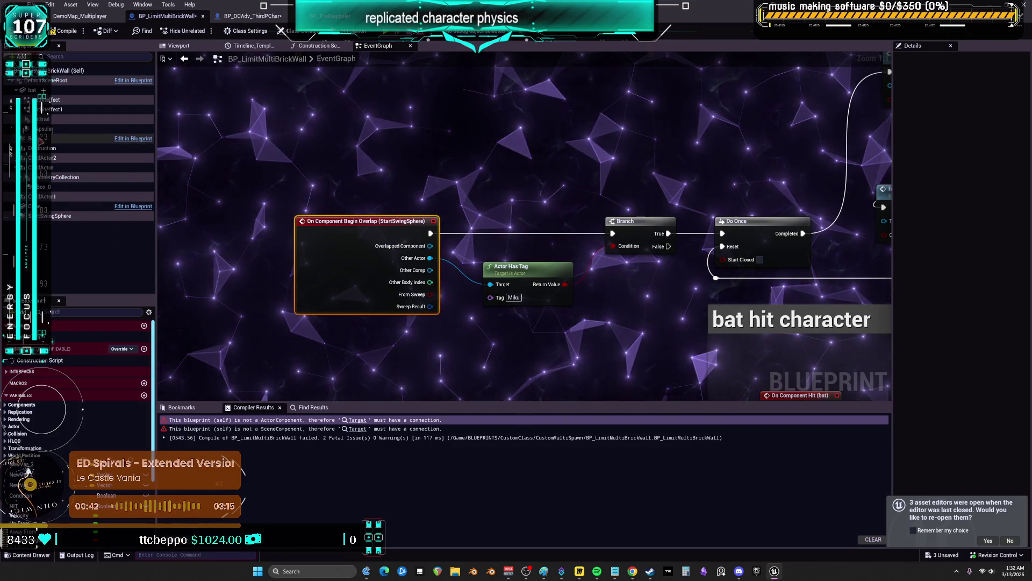
left_click(84, 140)
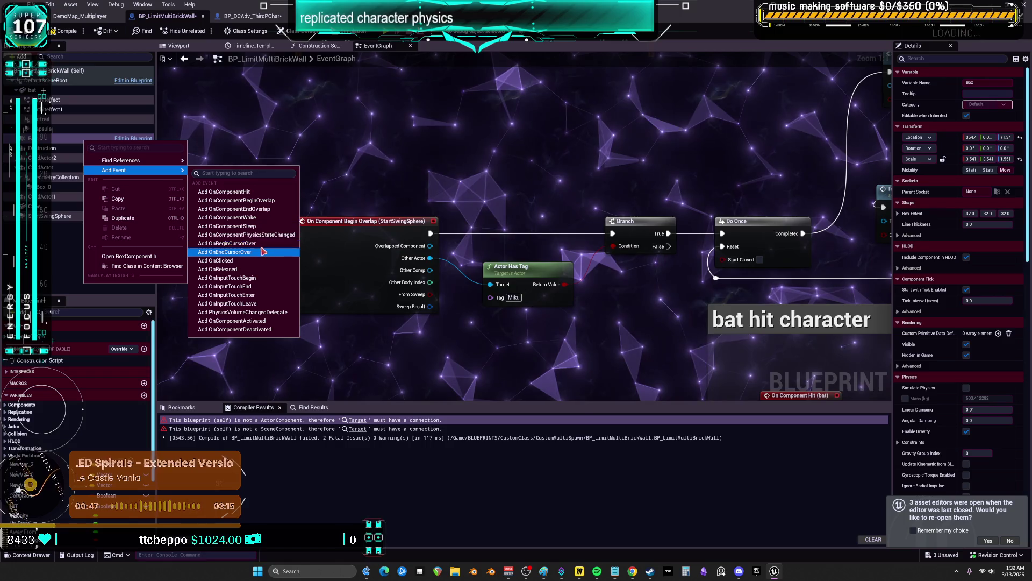
Add an On Component Begin Overlap (Box) event and wire its Other Actor into Actor Has Tag.
left_click(261, 201)
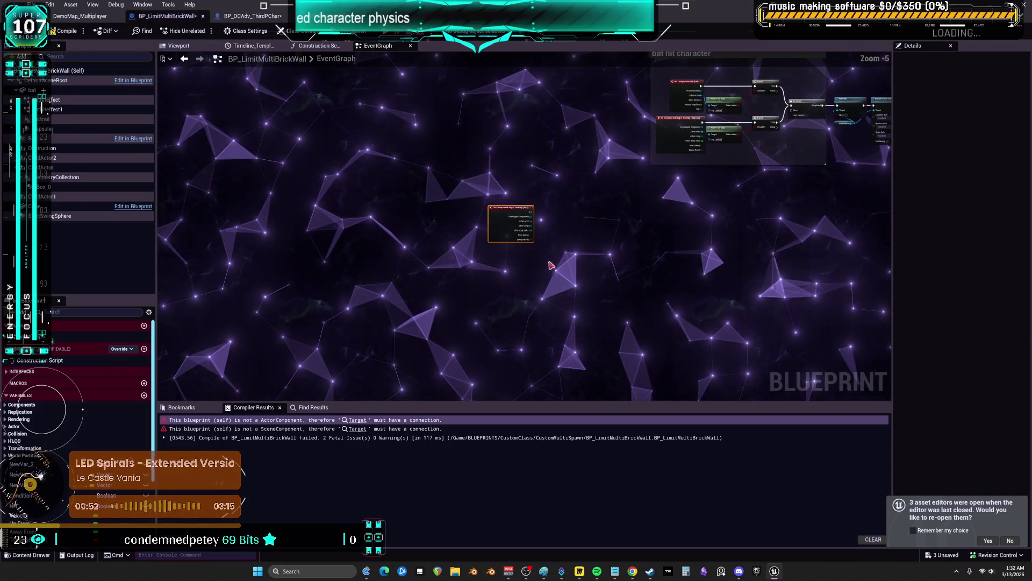
scroll(484, 339, "down", 4)
scroll(468, 275, "up", 10)
mouse_move(468, 276)
left_mouse_down()
mouse_move(478, 185)
mouse_move(455, 169)
left_mouse_up()
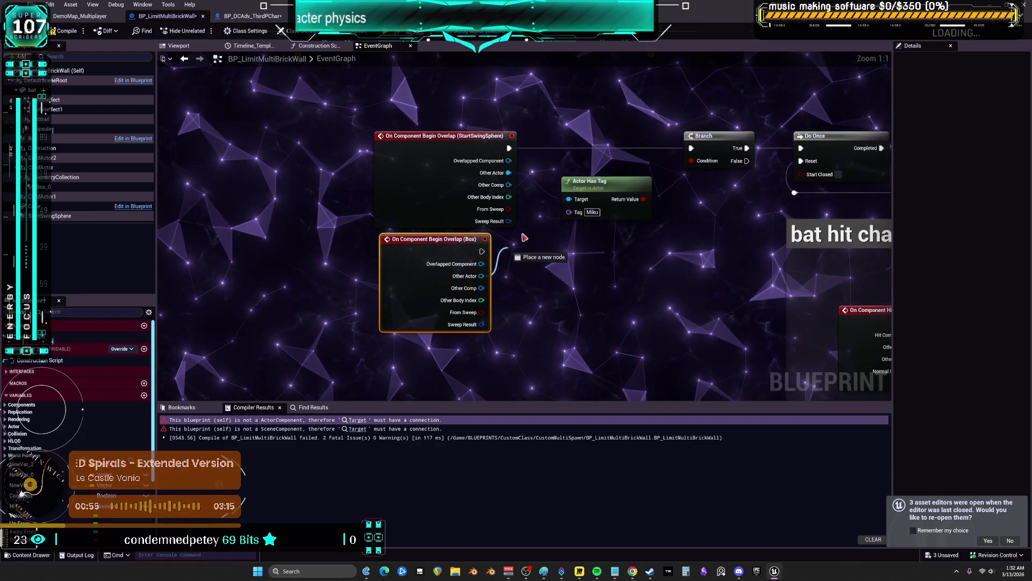
left_click_drag(516, 244, 569, 199)
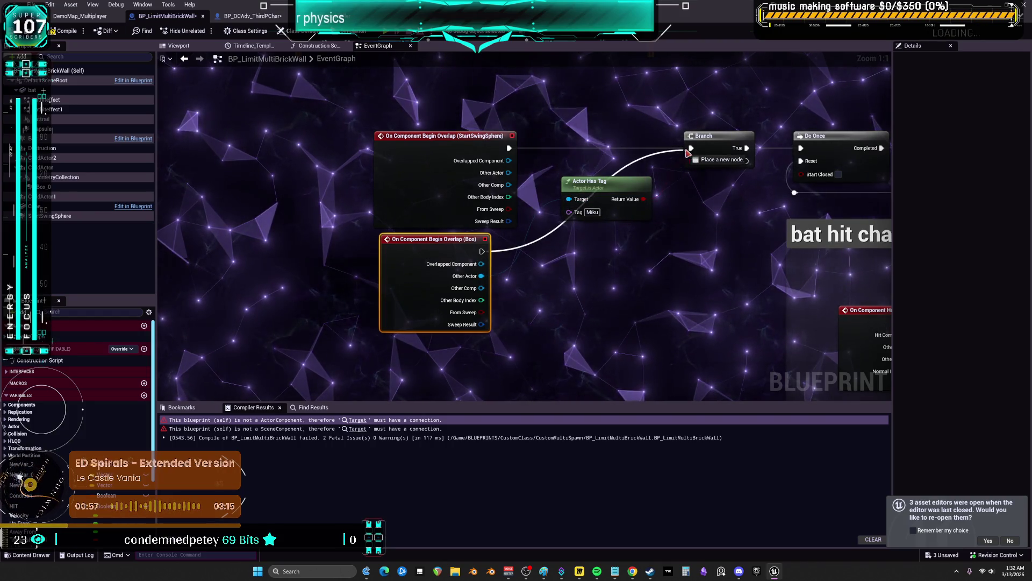
Inspect the StartSwingSphere overlap event and the Do Once bat-hit chain.
left_click(506, 158)
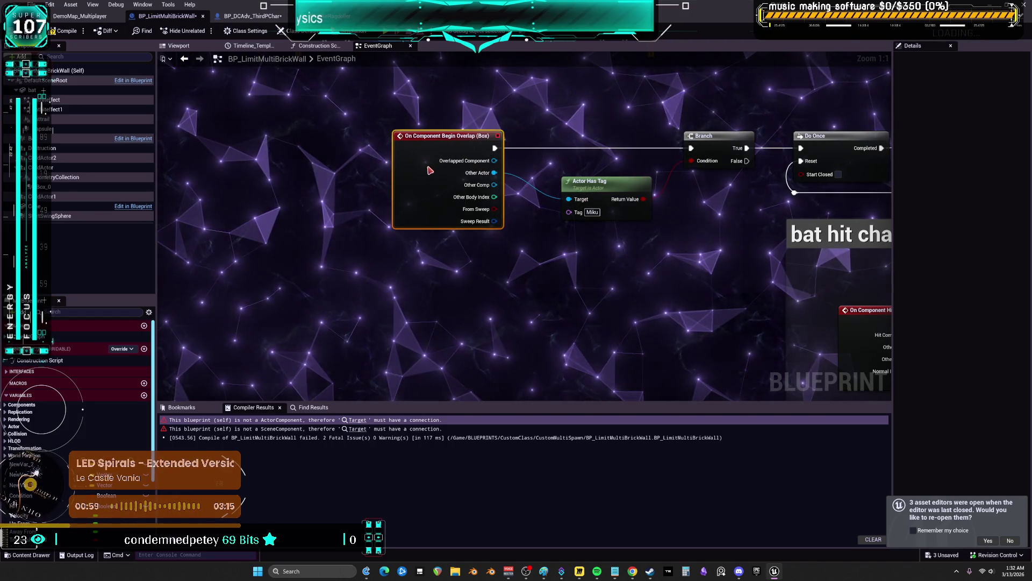
mouse_move(788, 165)
left_mouse_down()
mouse_move(535, 213)
mouse_move(538, 238)
left_mouse_up()
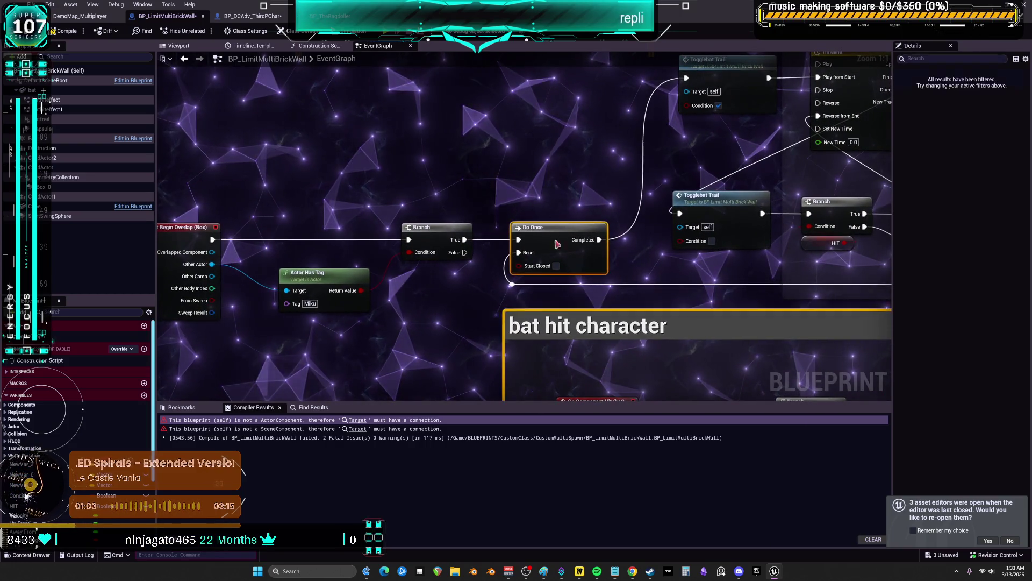
left_click(538, 238)
mouse_move(641, 135)
left_mouse_down()
mouse_move(566, 181)
mouse_move(495, 198)
left_mouse_up()
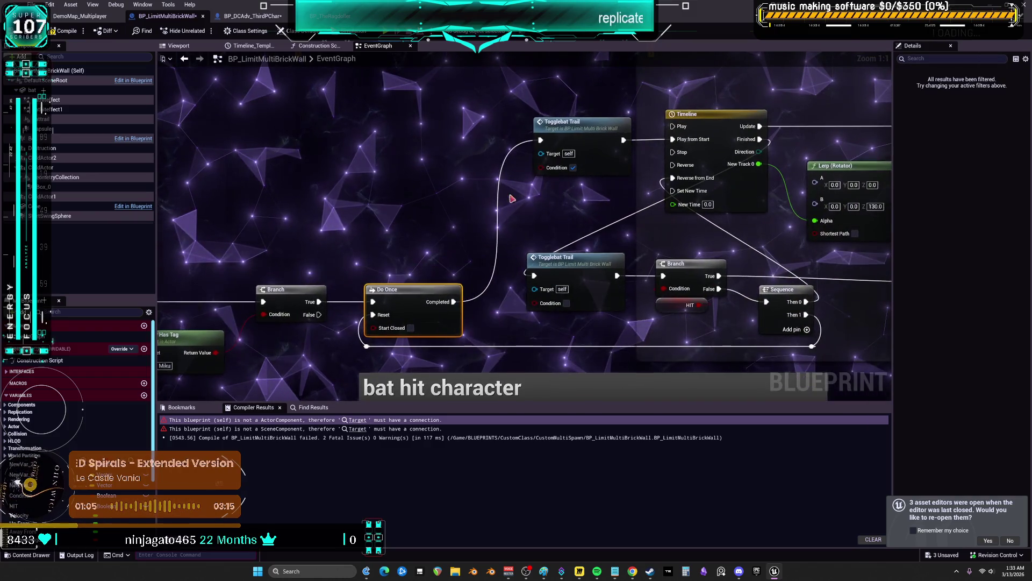
Inspect the Timeline, Lerp (Rotator) and Set Simulate Physics nodes, then select the bat component.
left_click_drag(583, 206, 443, 183)
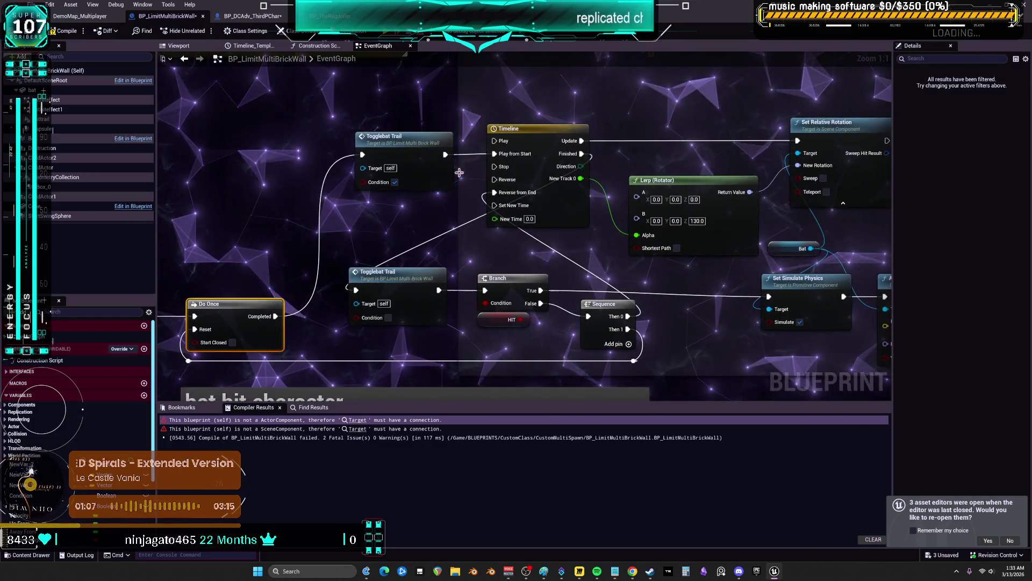
left_click(542, 140)
mouse_move(711, 244)
left_mouse_down()
mouse_move(626, 235)
mouse_move(549, 262)
left_mouse_up()
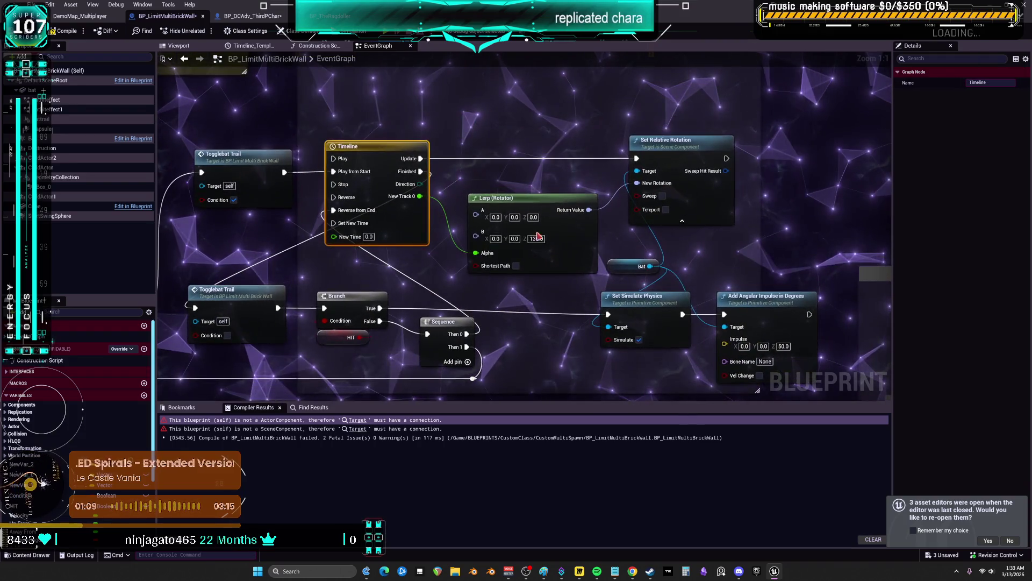
left_click(549, 261)
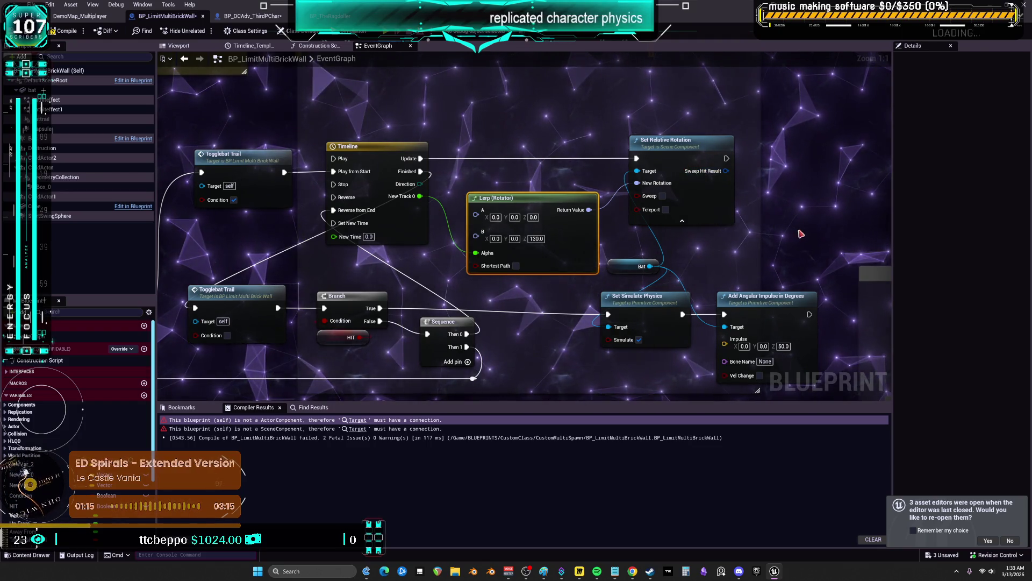
left_click_drag(662, 299, 556, 248)
left_click(556, 247)
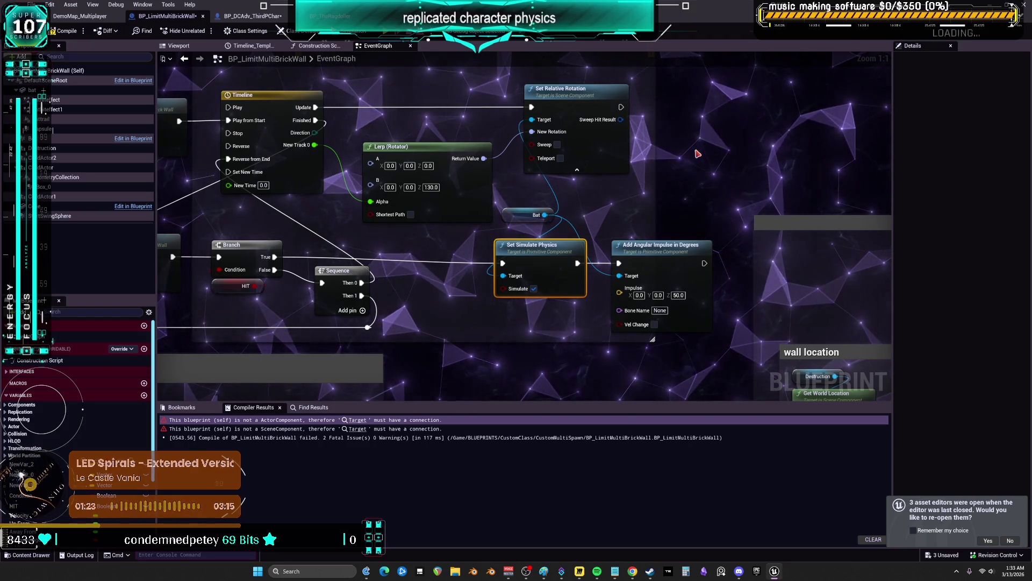
left_click(35, 90)
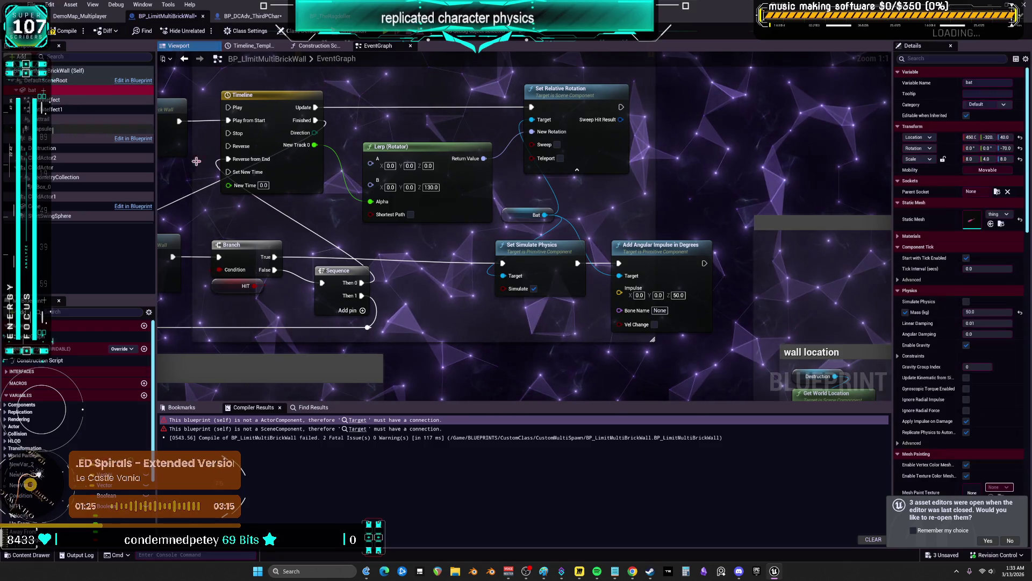
Widen the Details panel, filter for 'repli' and enable Component Replicates on the bat.
scroll(963, 330, "down", 2)
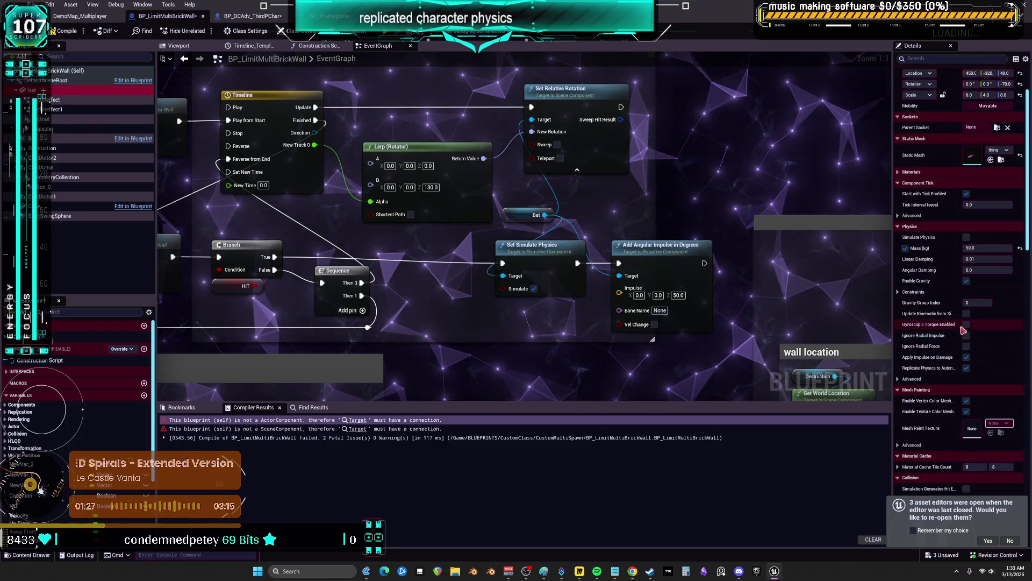
scroll(963, 330, "down", 2)
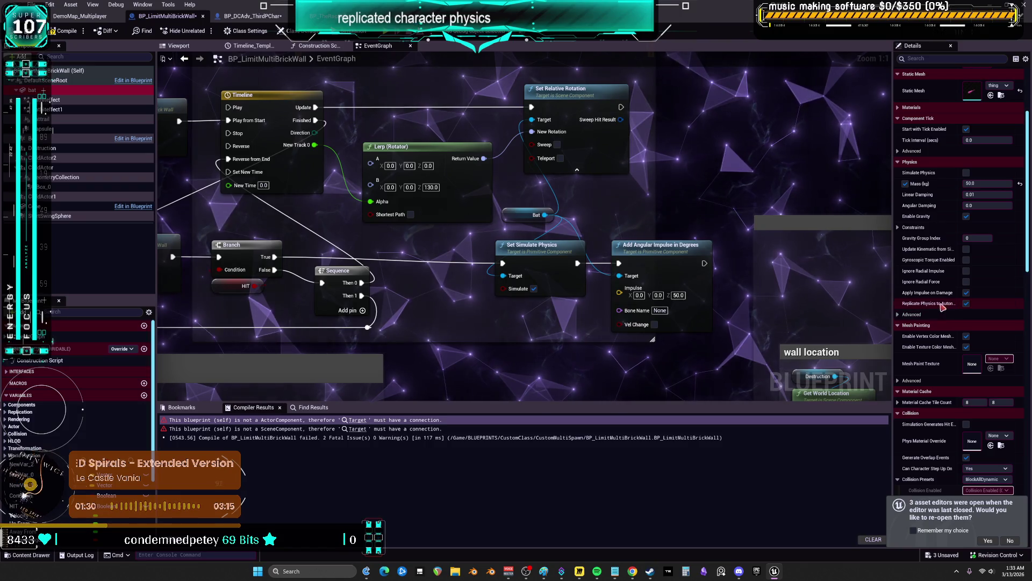
left_click_drag(892, 183, 746, 134)
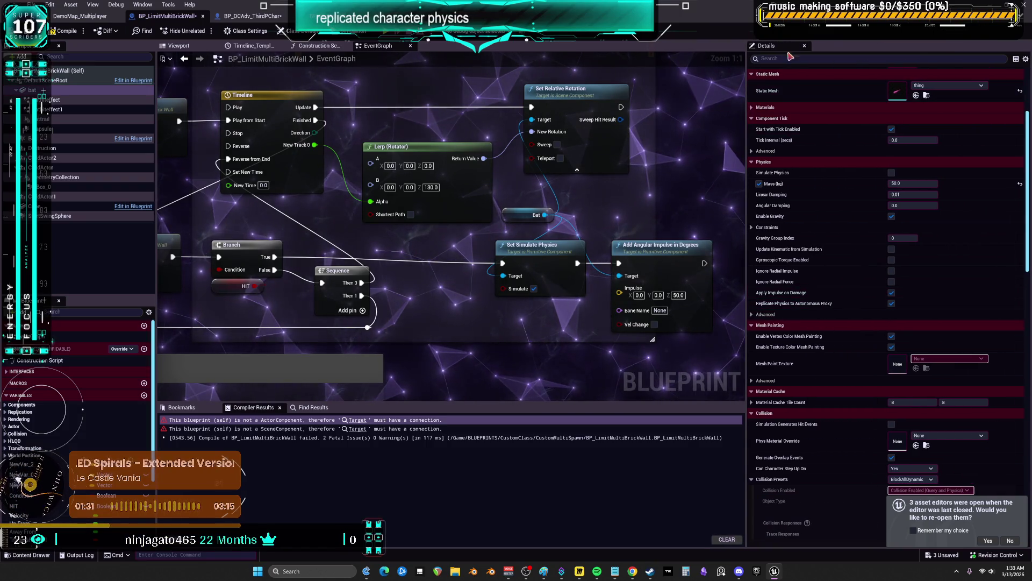
left_click(790, 58)
type("repli")
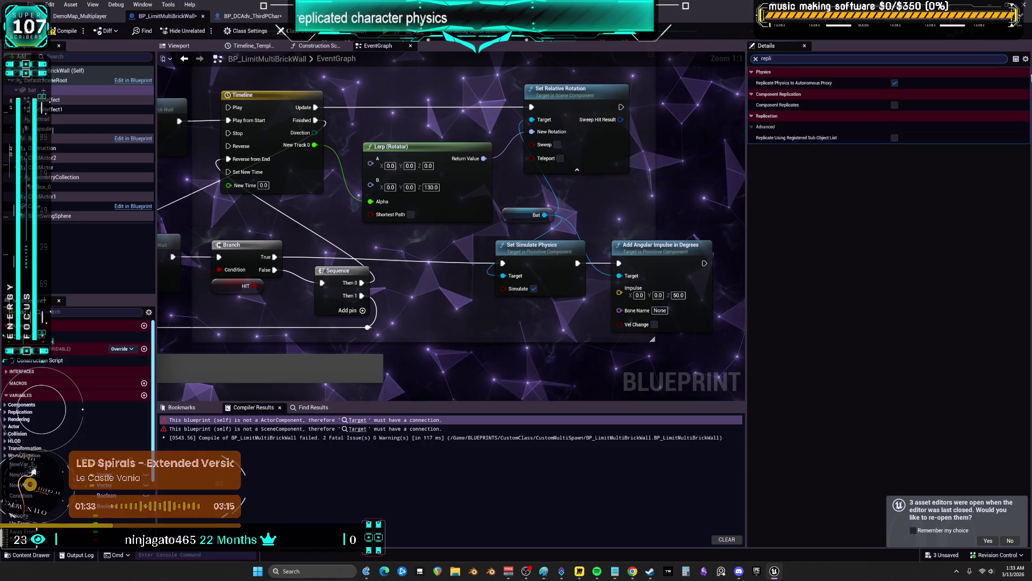
left_click(895, 105)
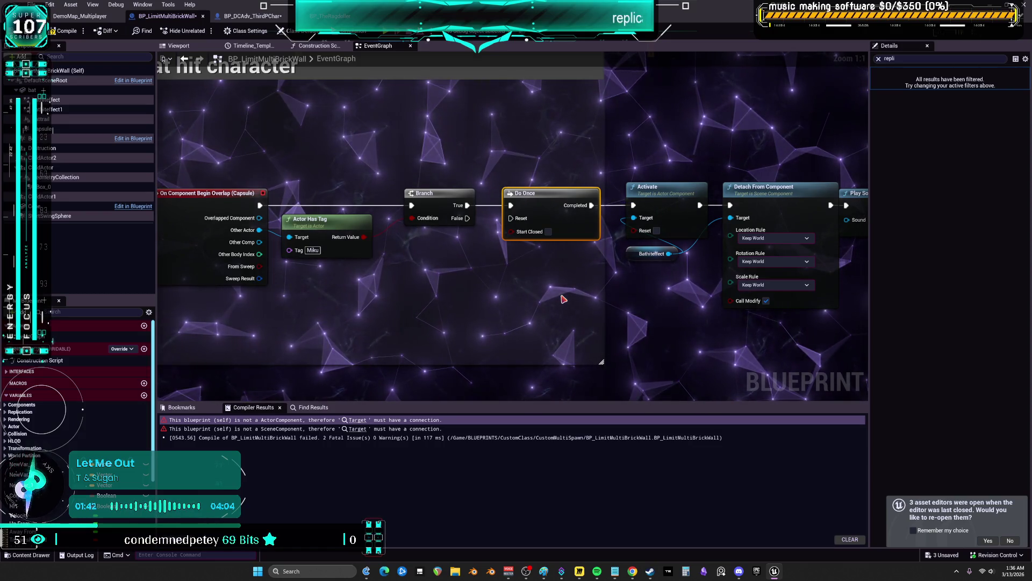
Switch to BP_DCAdv_ThirdPChar and select the Event BPI_Skeletal_Impulse node.
left_click(272, 15)
left_click_drag(333, 138, 335, 184)
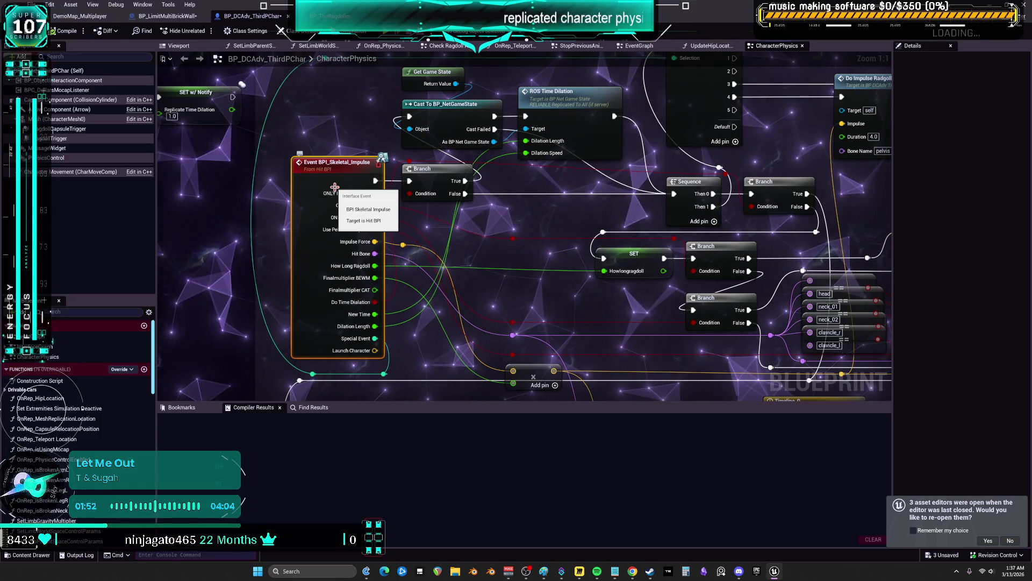
Add Get Game Time in Seconds and promote its Return Value to a new float variable, NewVar.
mouse_move(350, 177)
left_mouse_down()
mouse_move(285, 228)
mouse_move(294, 247)
mouse_move(454, 185)
mouse_move(491, 139)
mouse_move(525, 160)
left_mouse_up()
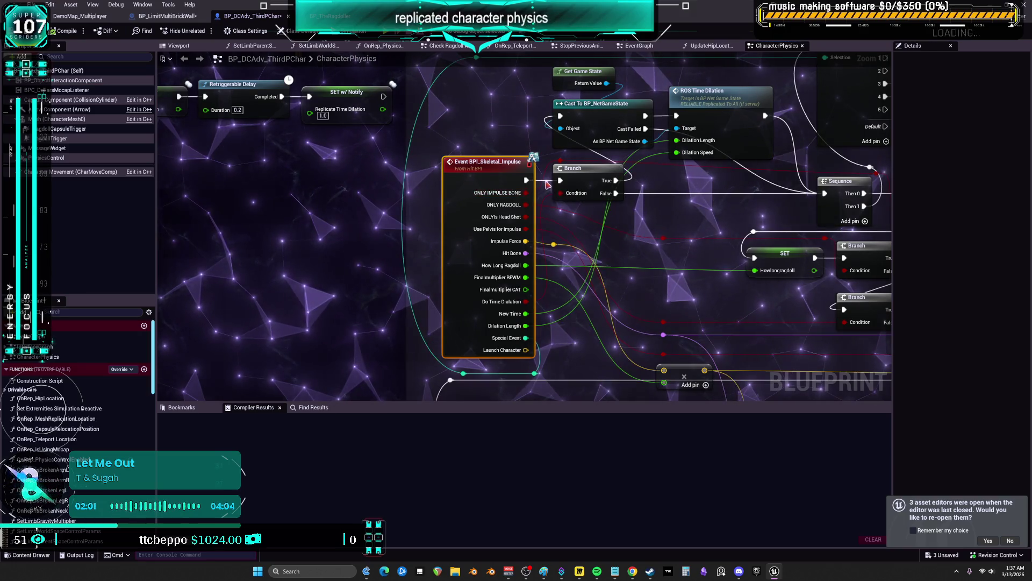
right_click(291, 199)
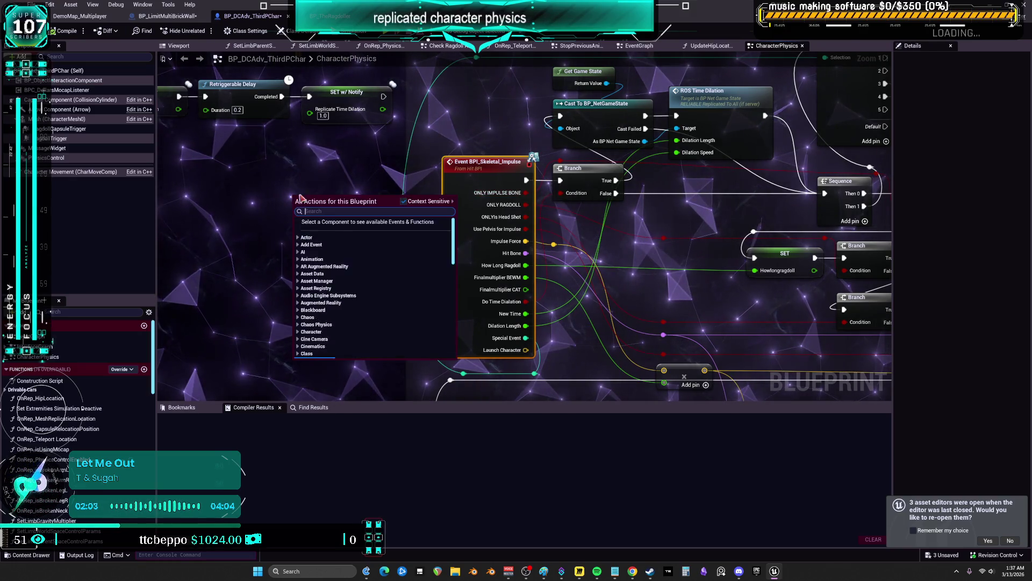
type("game s")
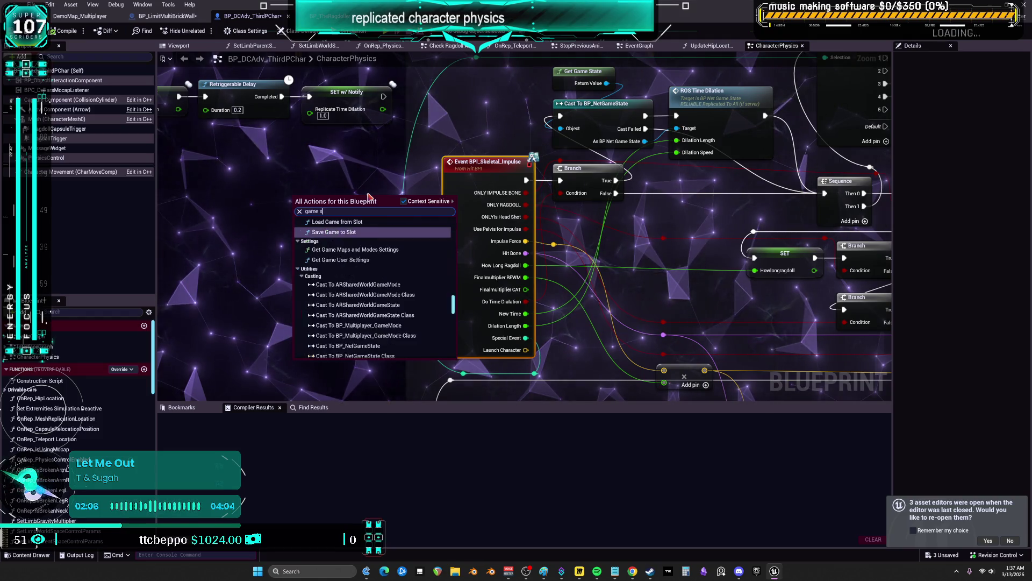
type("ec")
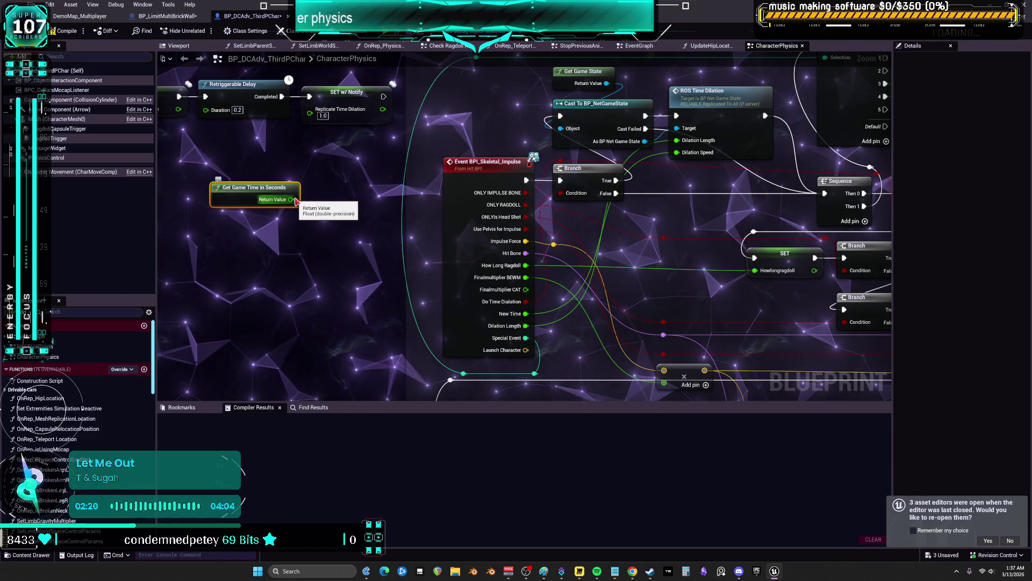
right_click(292, 200)
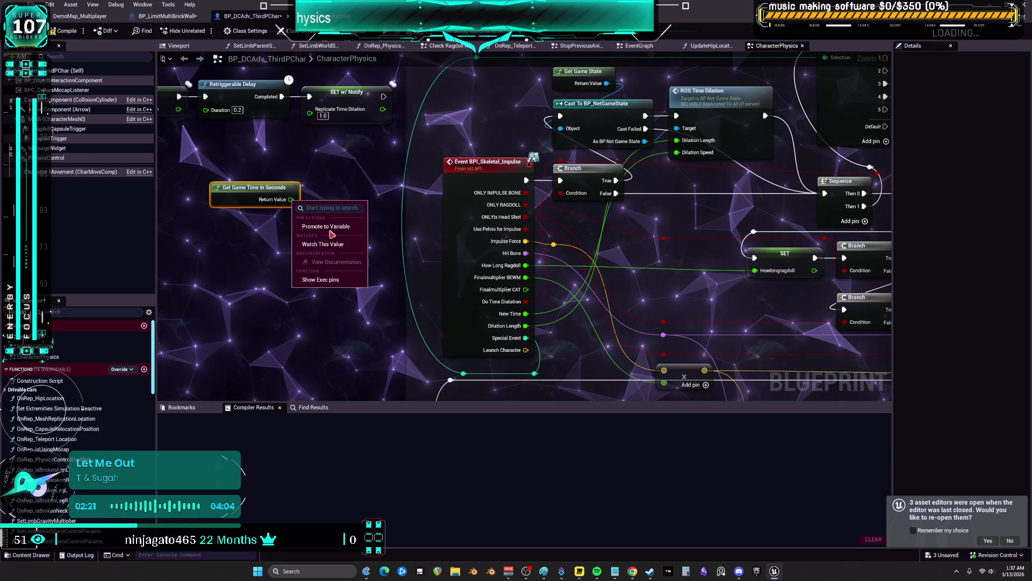
left_click(327, 226)
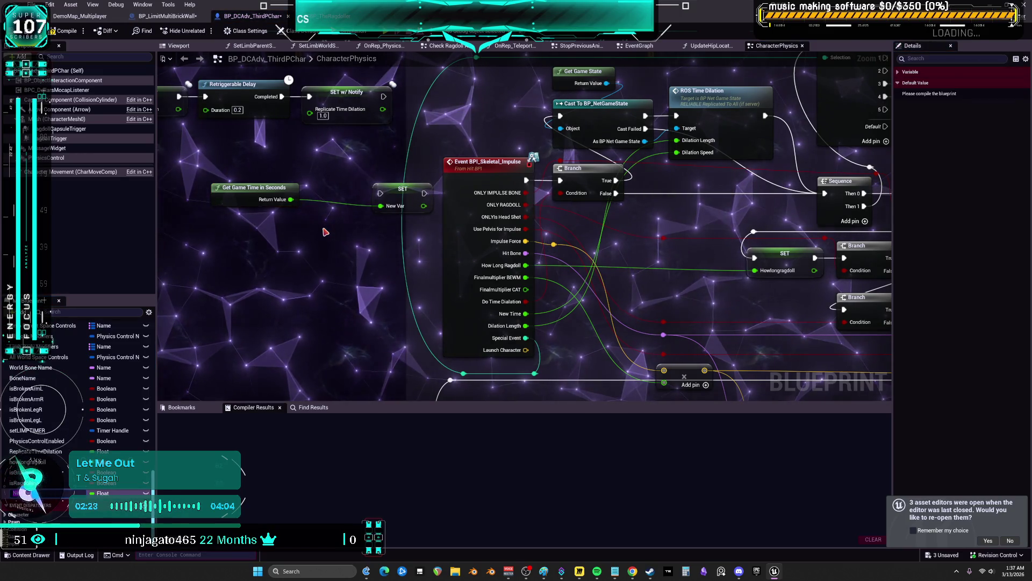
left_click_drag(395, 194, 344, 188)
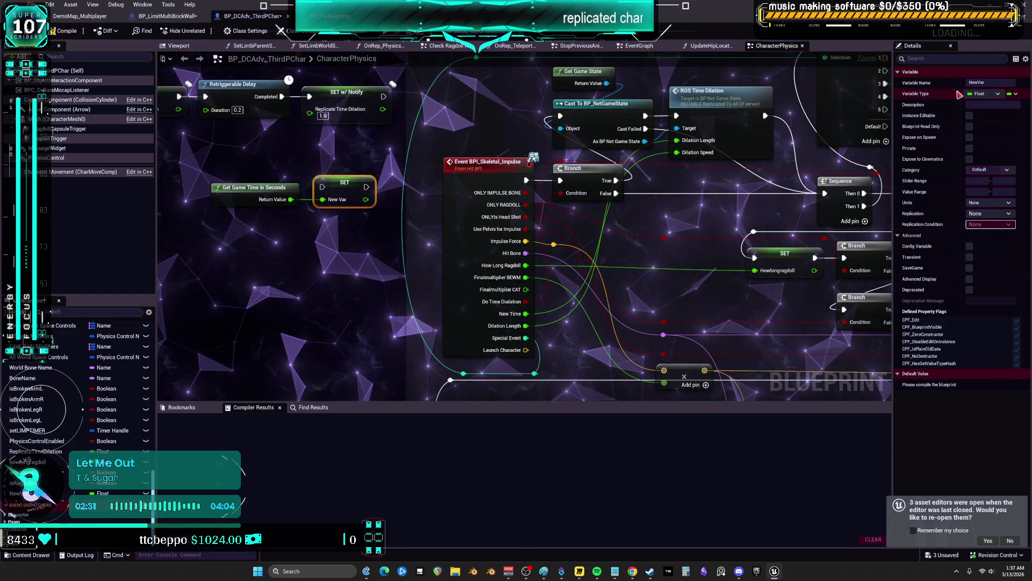
Rename the new float variable to canTakeDamageCooldown in the Details panel.
left_click(989, 83)
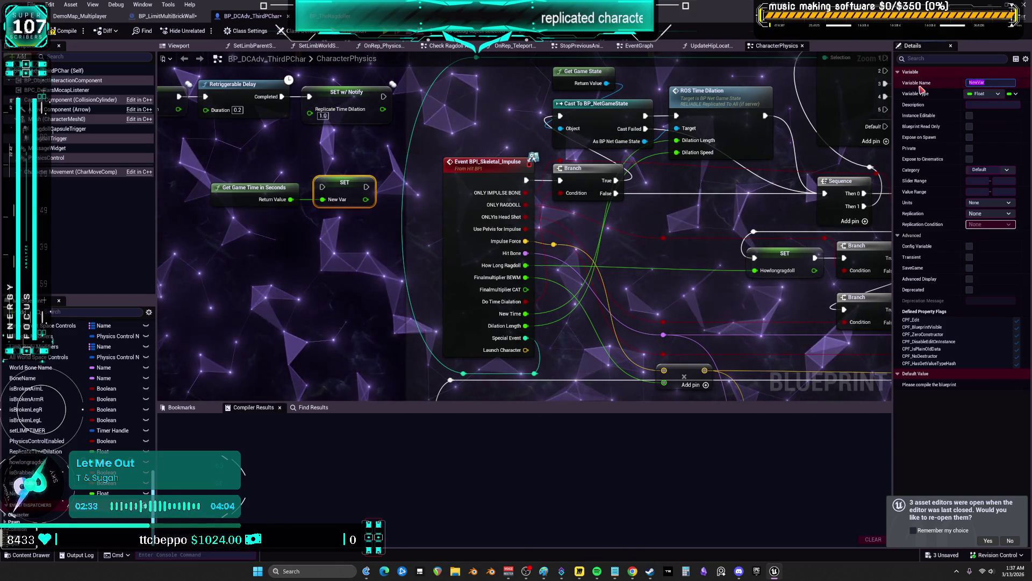
type("Time")
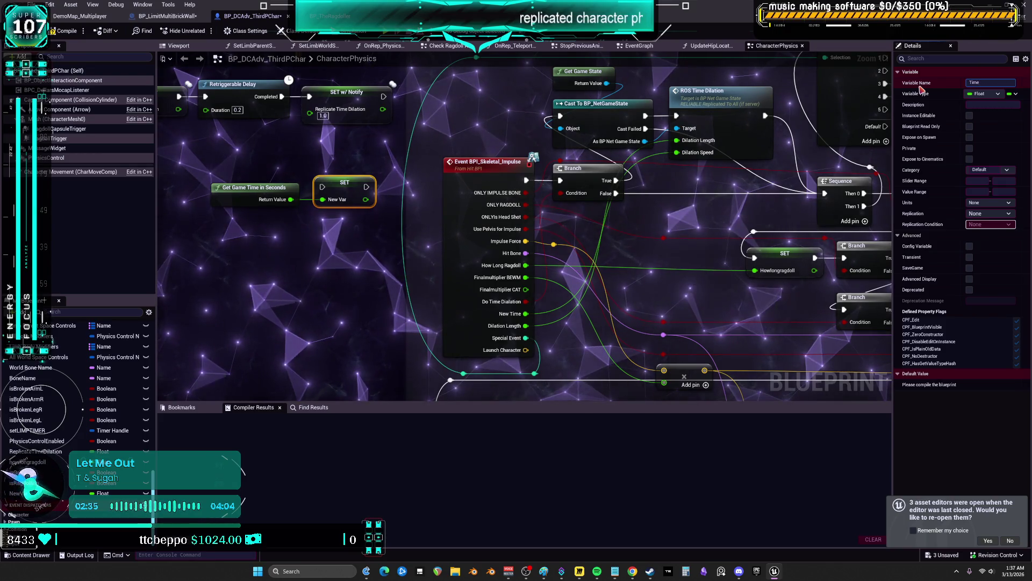
key("BackSpace")
key("BackSpace")
key("BackSpace")
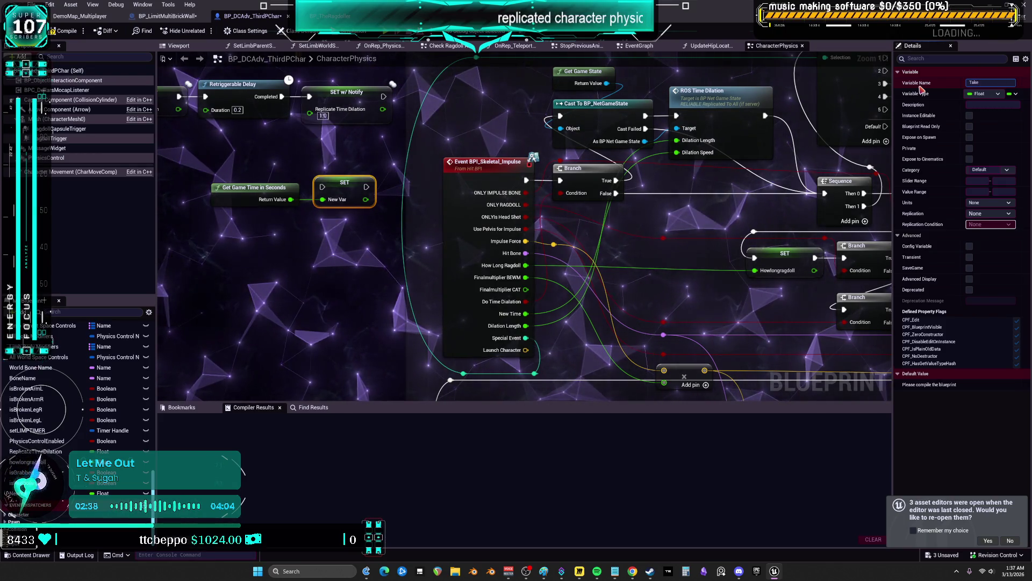
type("Damag")
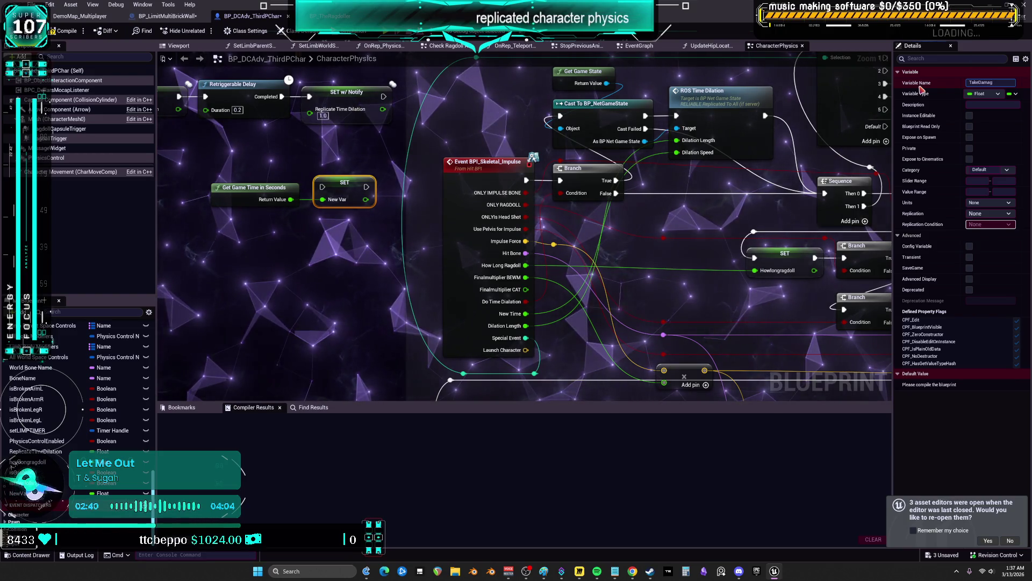
type("eCoo")
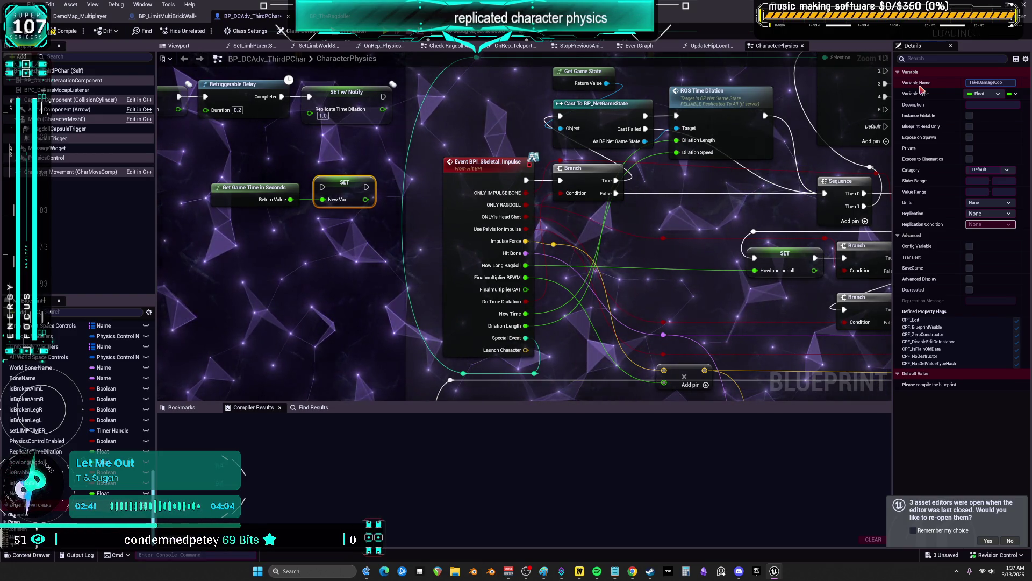
key("BackSpace")
key("BackSpace")
key("BackSpace")
type("canT")
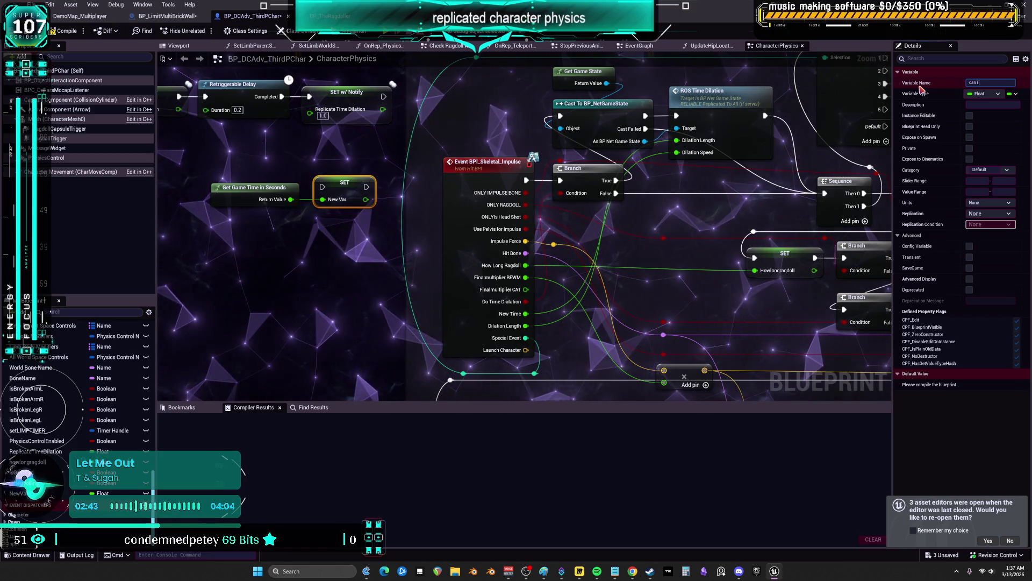
type("AkeDamageCool")
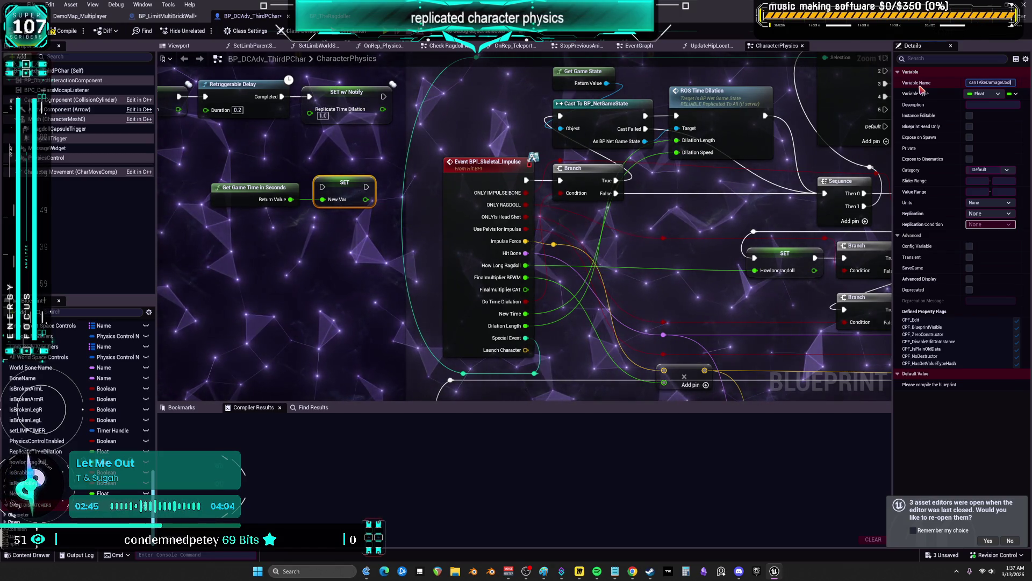
type("down")
key("Return")
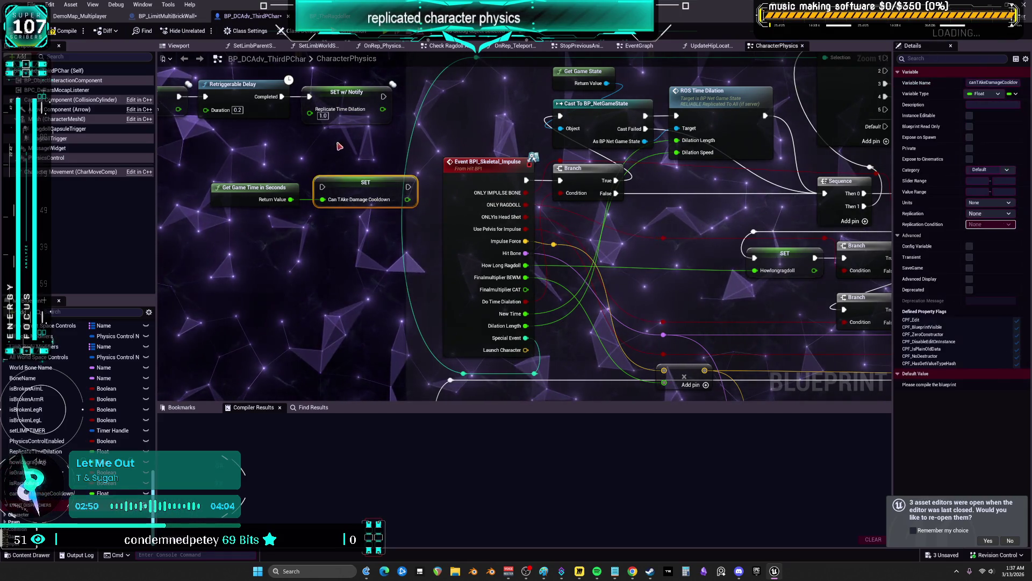
left_click(978, 82)
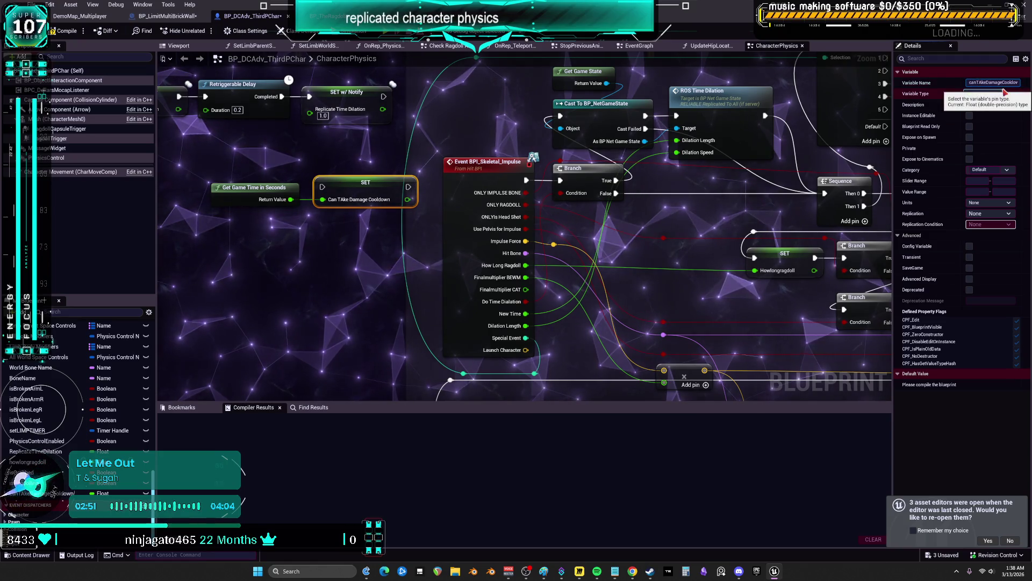
key("Return")
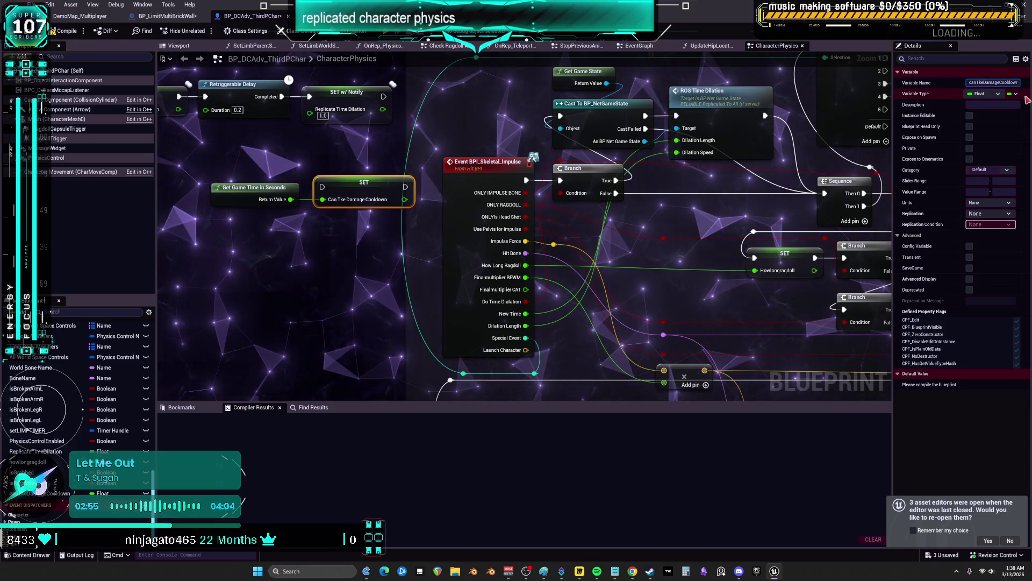
type("a")
key("Return")
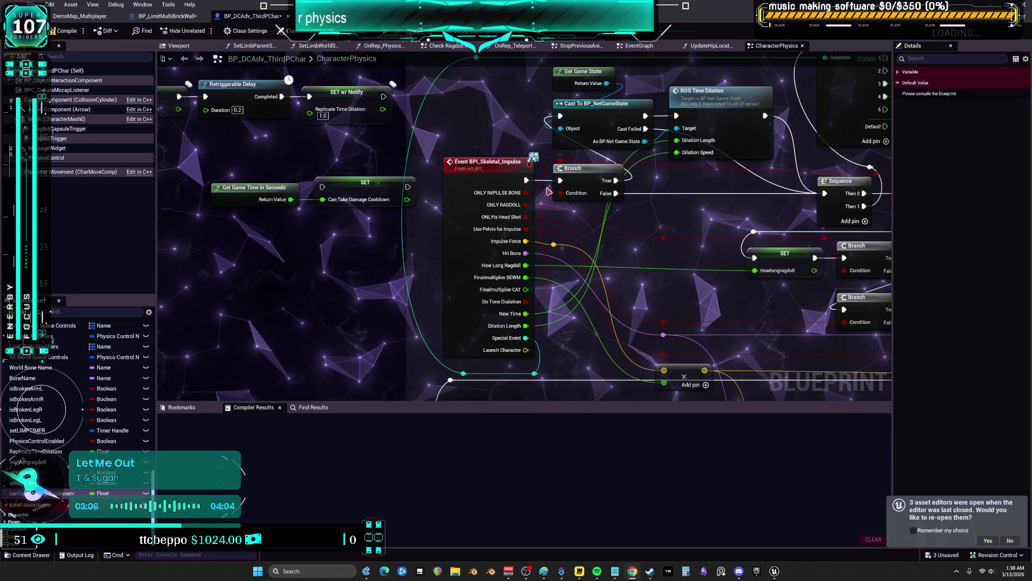
left_click_drag(548, 191, 577, 197)
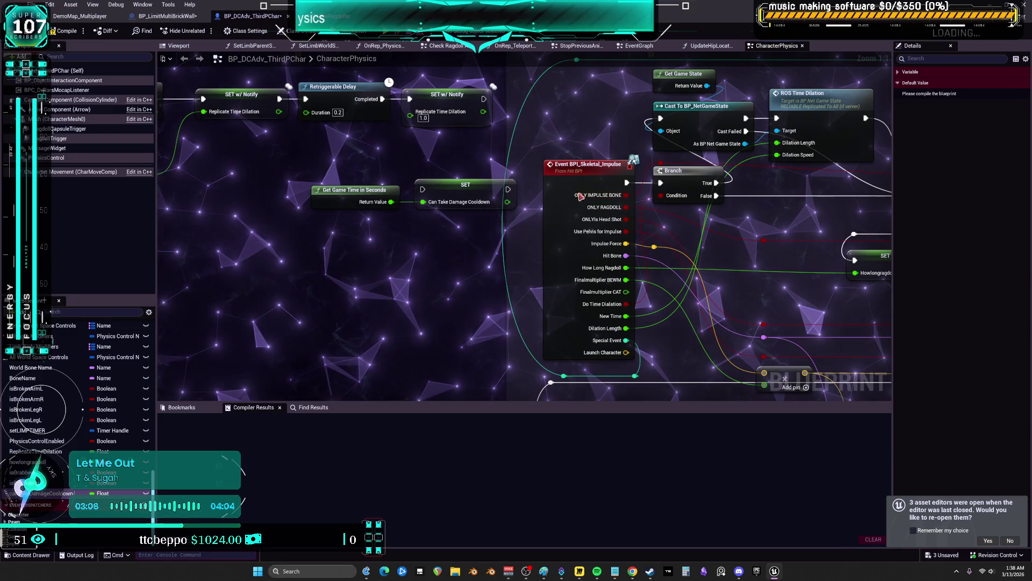
Box-select the group of bullet time nodes.
scroll(344, 194, "down", 3)
left_click_drag(344, 193, 609, 262)
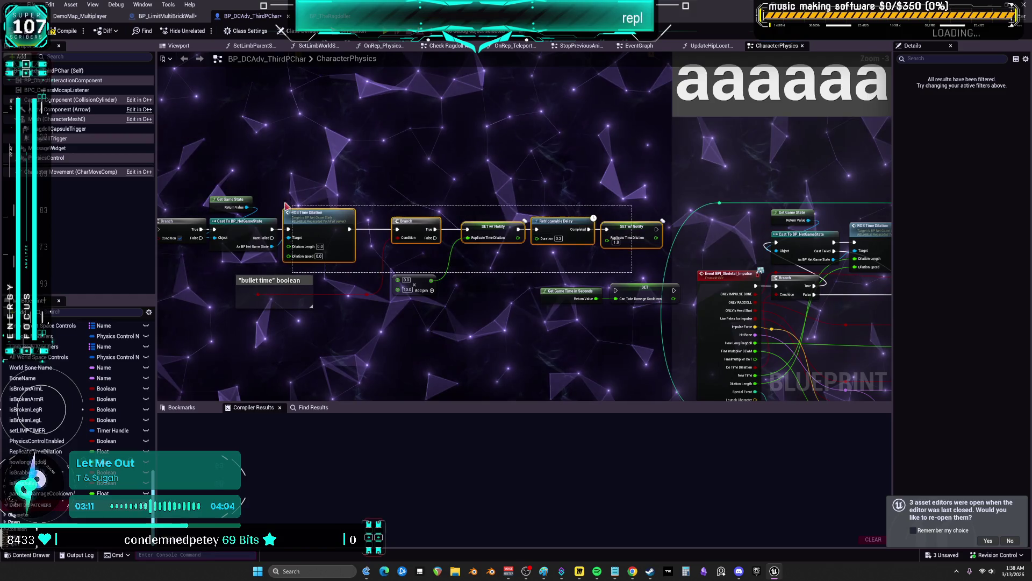
left_click_drag(190, 176, 184, 173)
left_click_drag(653, 352, 593, 274)
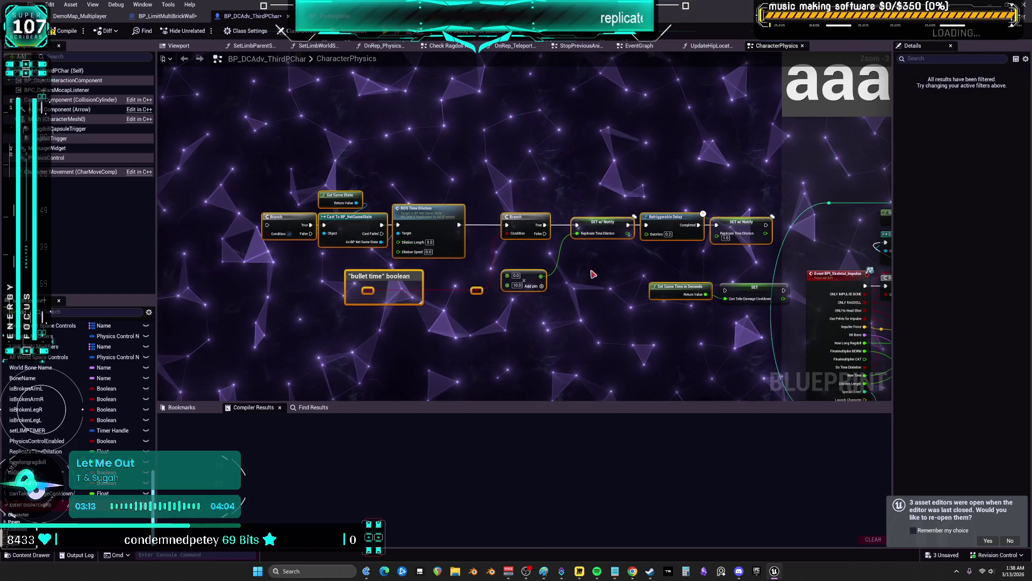
scroll(729, 261, "up", 2)
Place the cooldown SET node right after Event BPI_Skeletal_Impulse, with Get Game Time beside it.
left_click(500, 245)
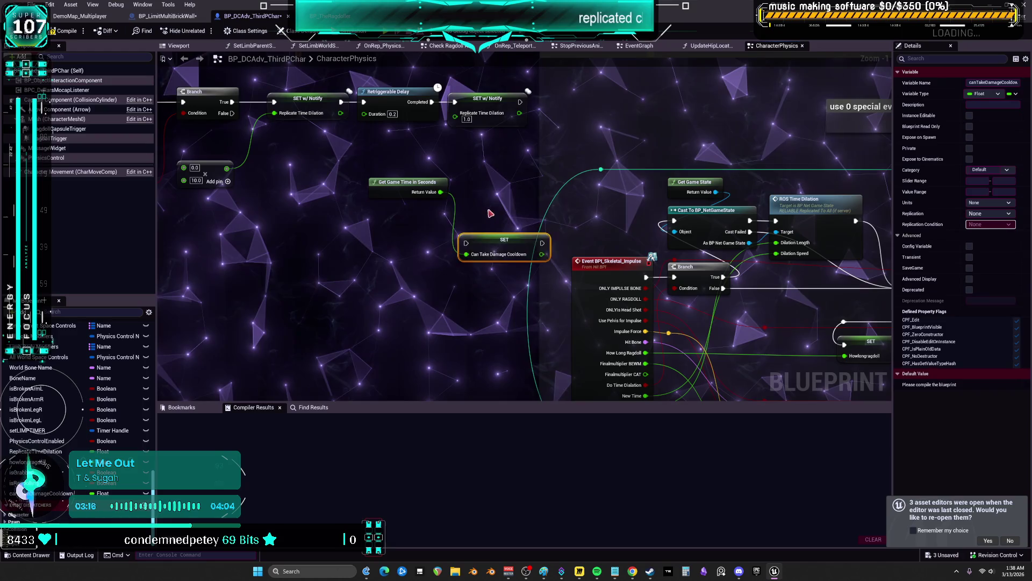
scroll(617, 285, "up", 1)
left_click(617, 284)
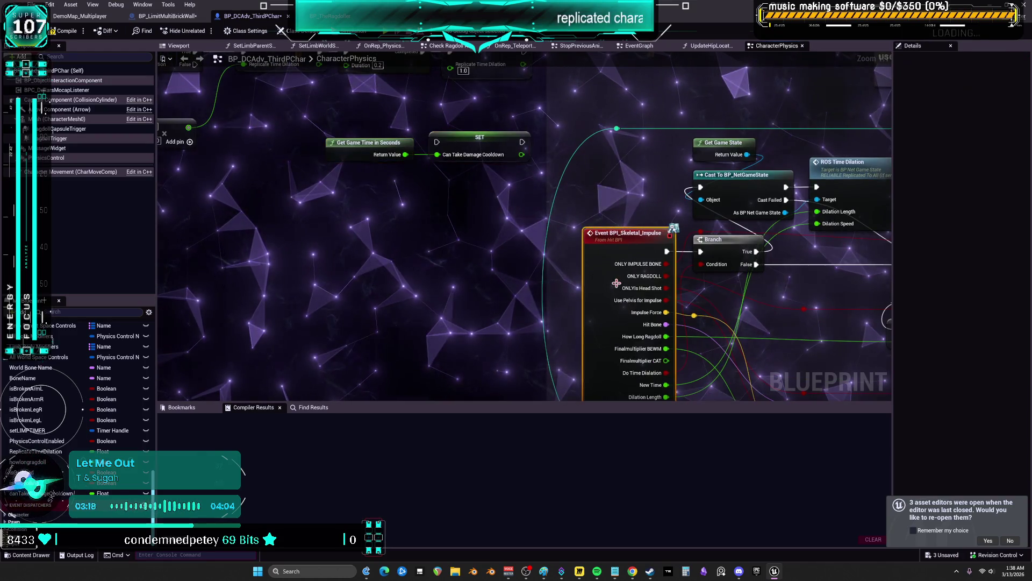
left_click_drag(425, 233, 360, 233)
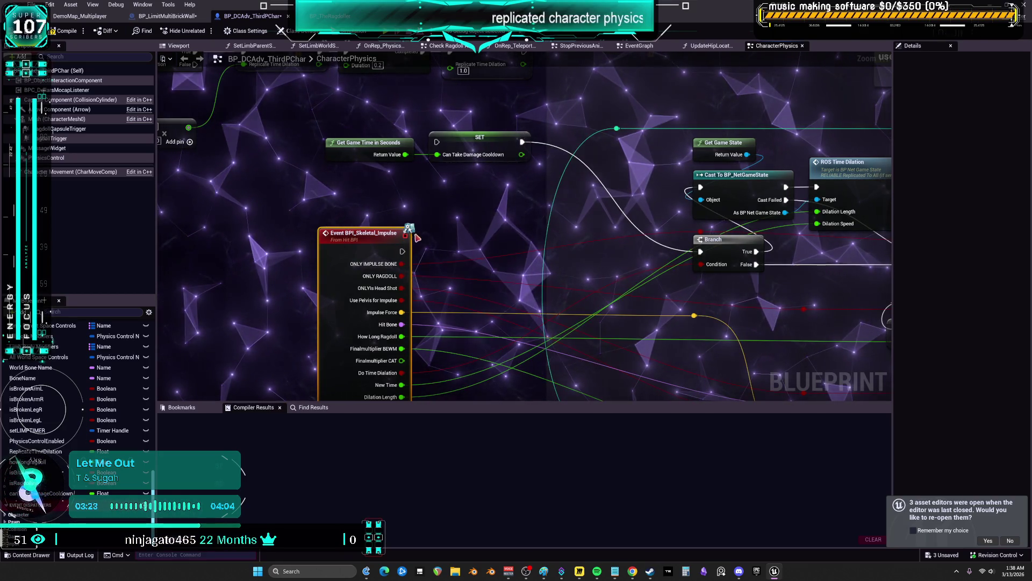
left_click_drag(471, 146, 493, 245)
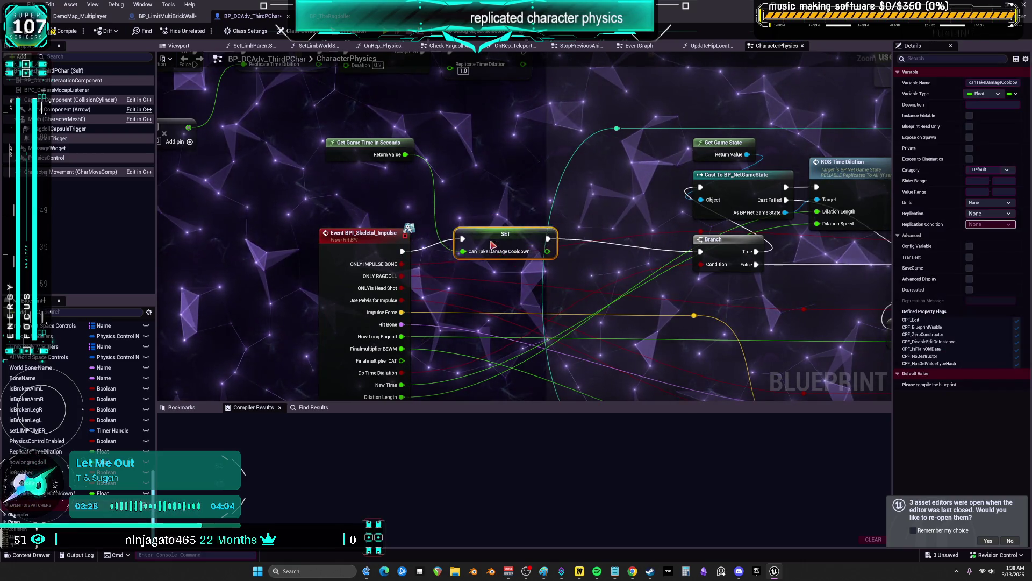
left_click_drag(360, 158, 365, 158)
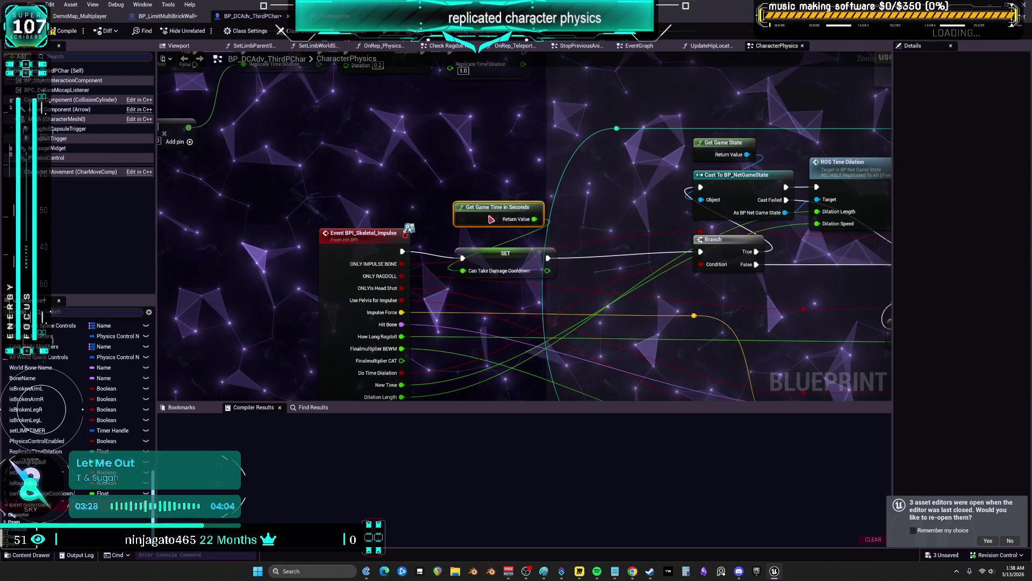
left_click(495, 261, "ctrl")
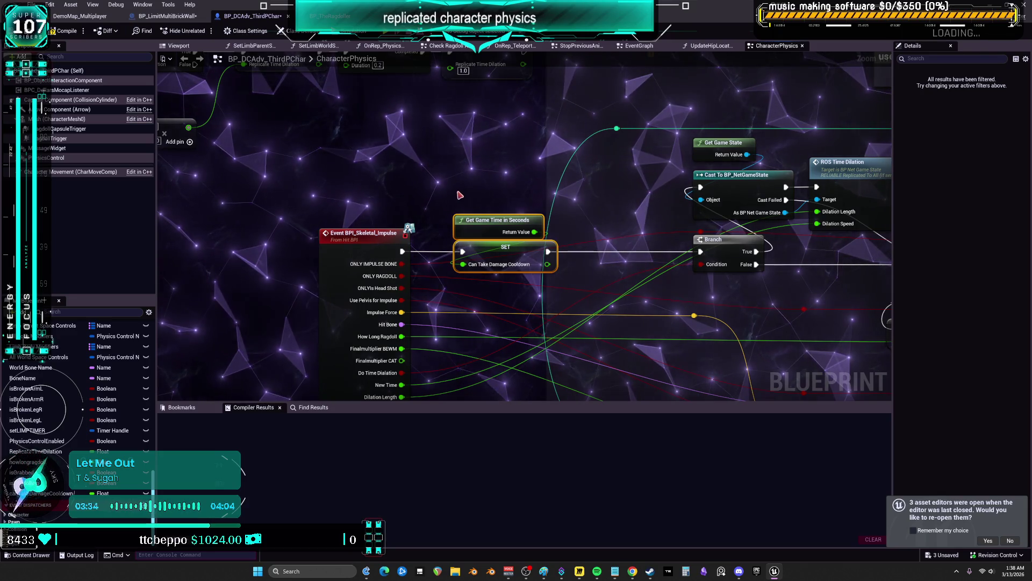
Delete a stray cooldown getter and switch to the BP_LimitMultiBrickWall event graph.
mouse_move(51, 493)
left_mouse_down()
mouse_move(361, 152)
mouse_move(377, 161)
left_mouse_up()
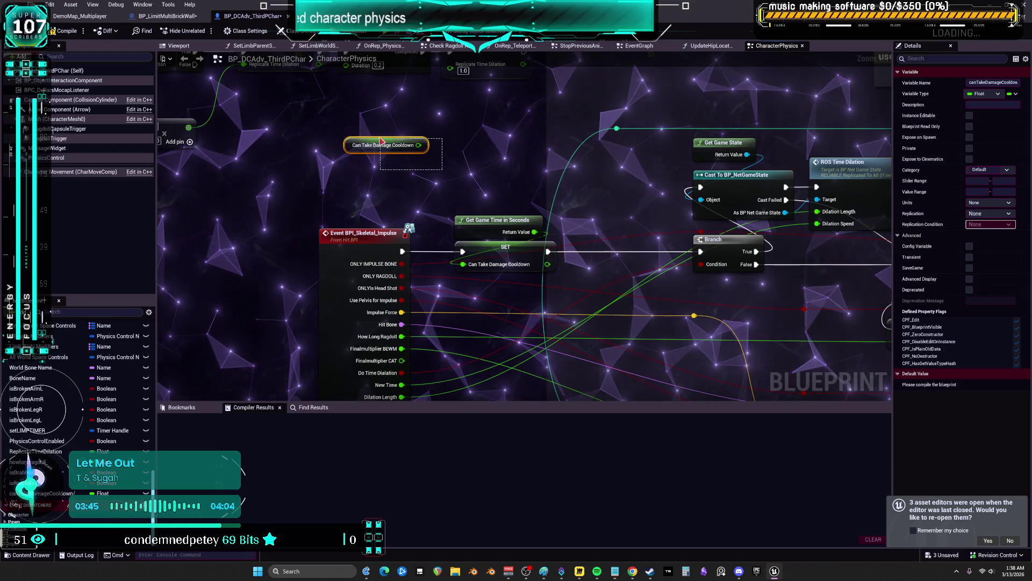
key("Delete")
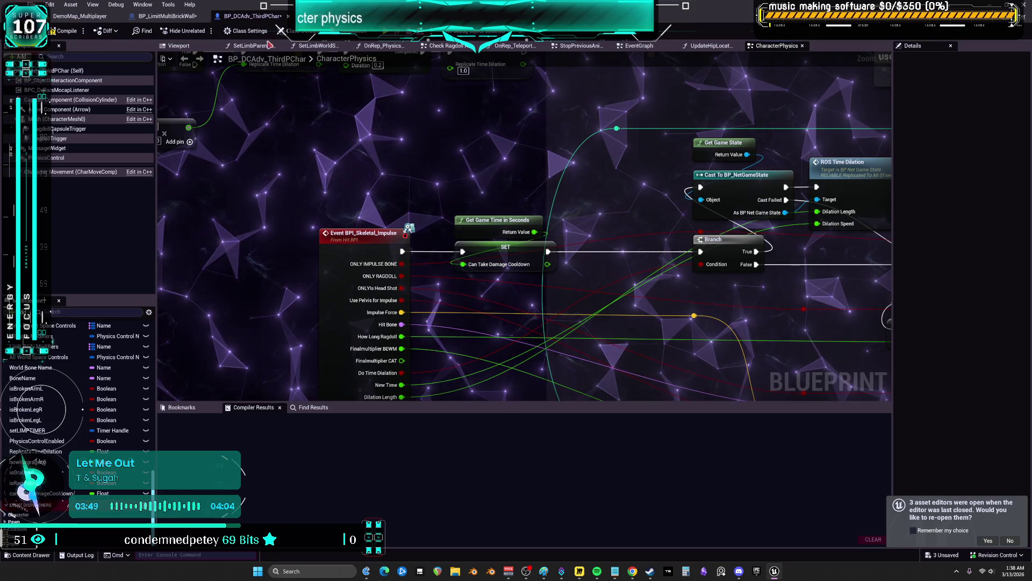
left_click(183, 17)
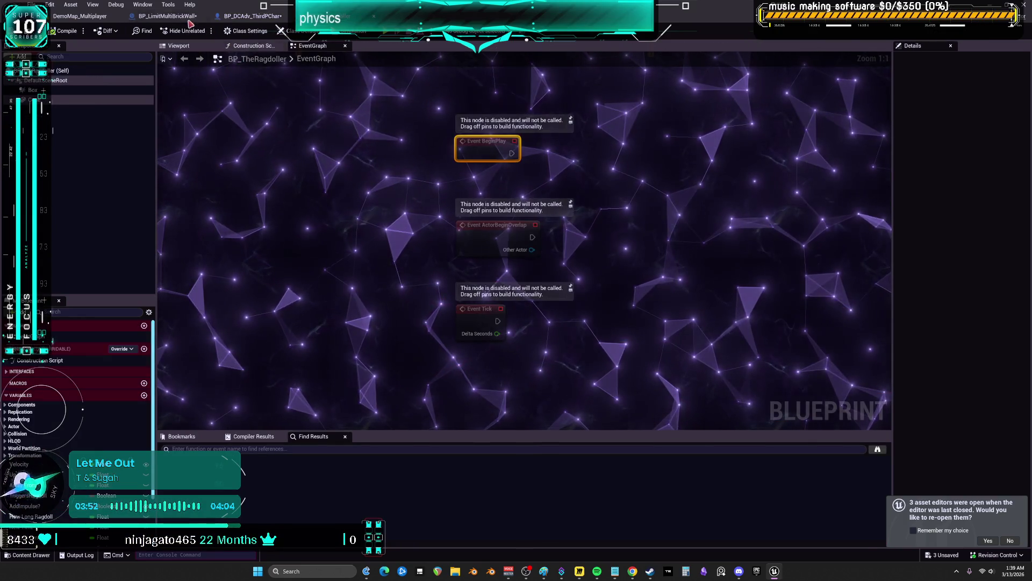
left_click(186, 18)
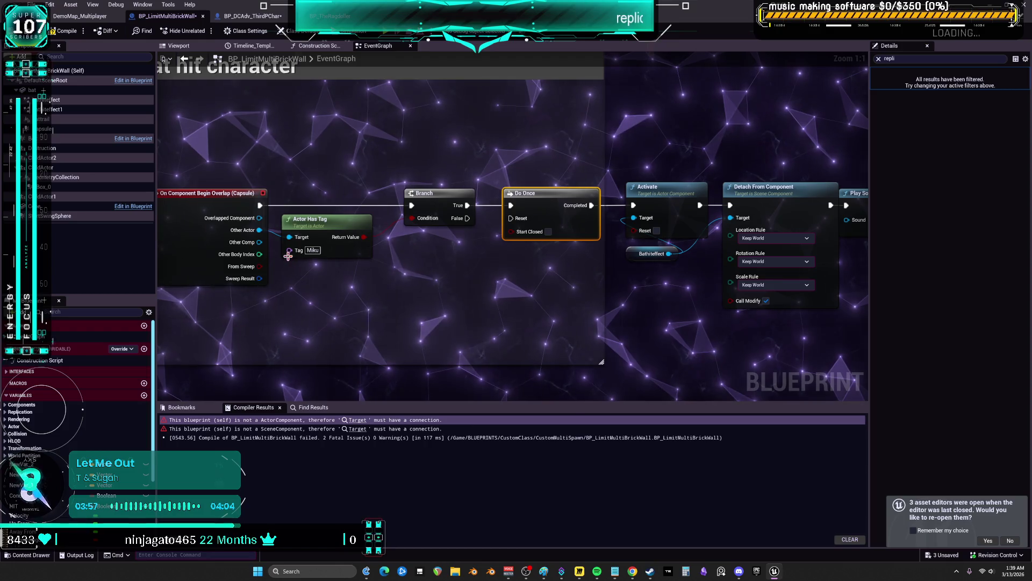
Look over the bat hit On Component Begin Overlap event, then return to BP_DCAdv_ThirdPChar.
mouse_move(530, 289)
left_mouse_down()
mouse_move(223, 283)
mouse_move(502, 305)
left_mouse_up()
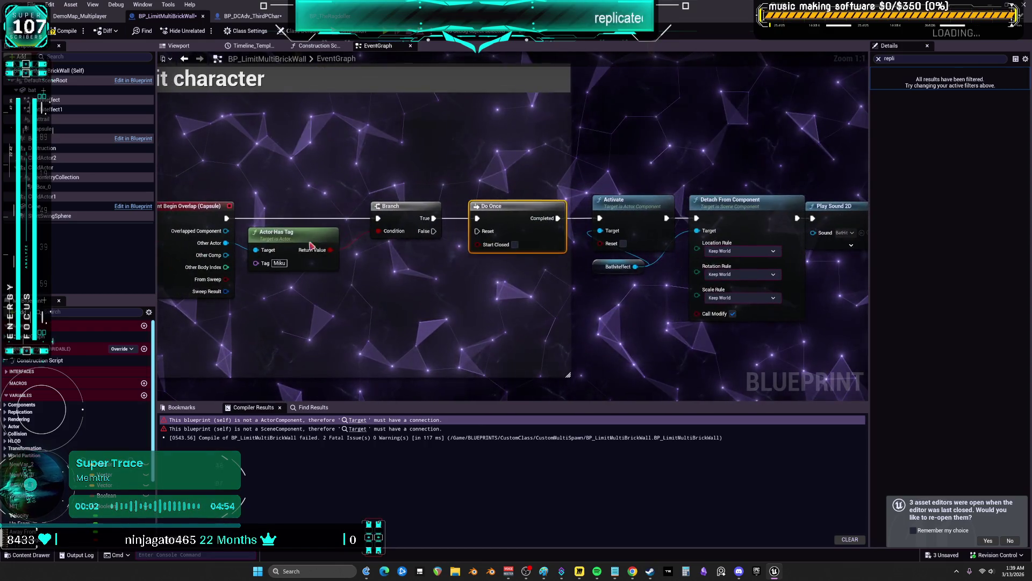
scroll(442, 266, "down", 2)
scroll(247, 231, "up", 2)
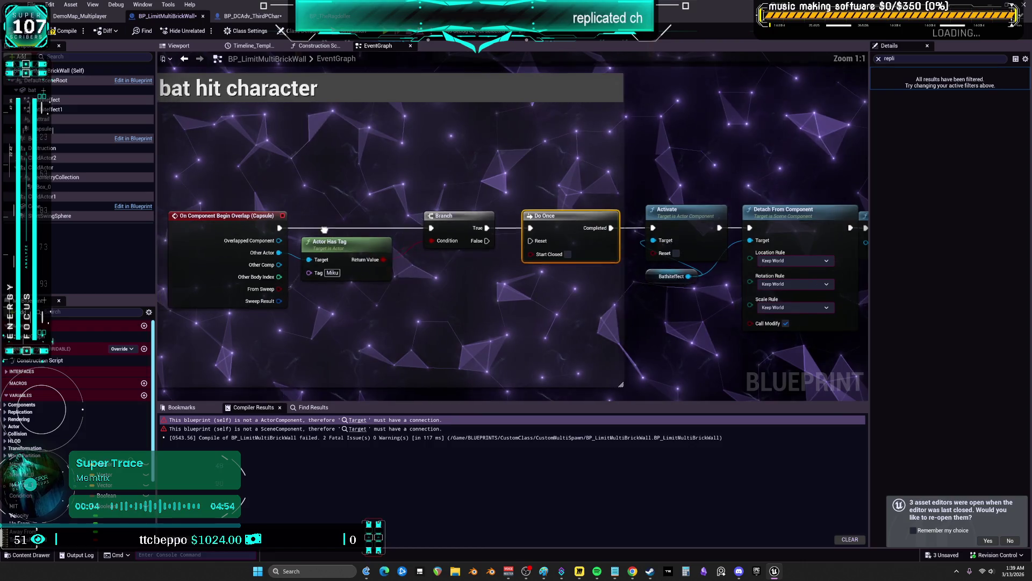
left_click(226, 217)
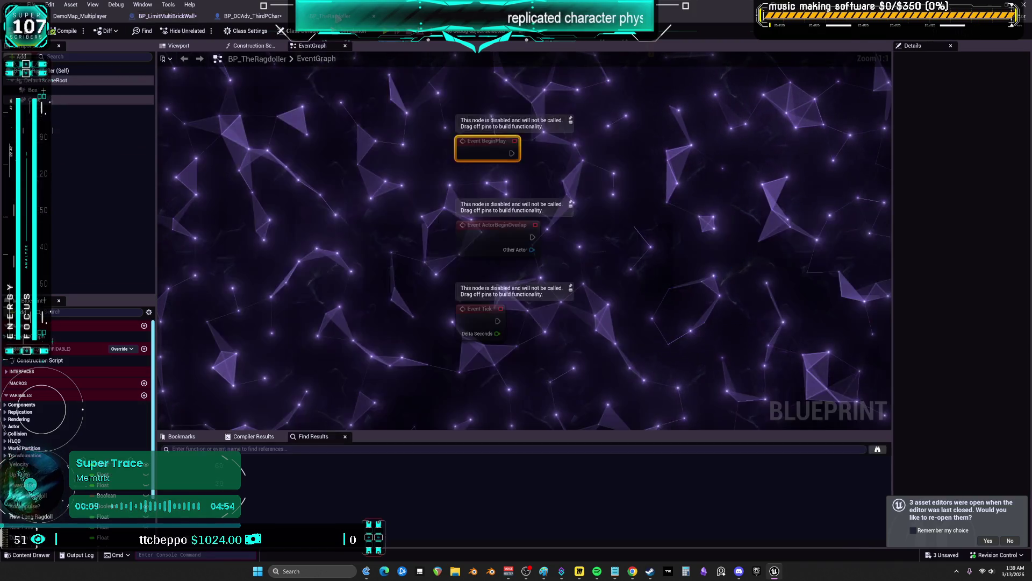
left_click(253, 16)
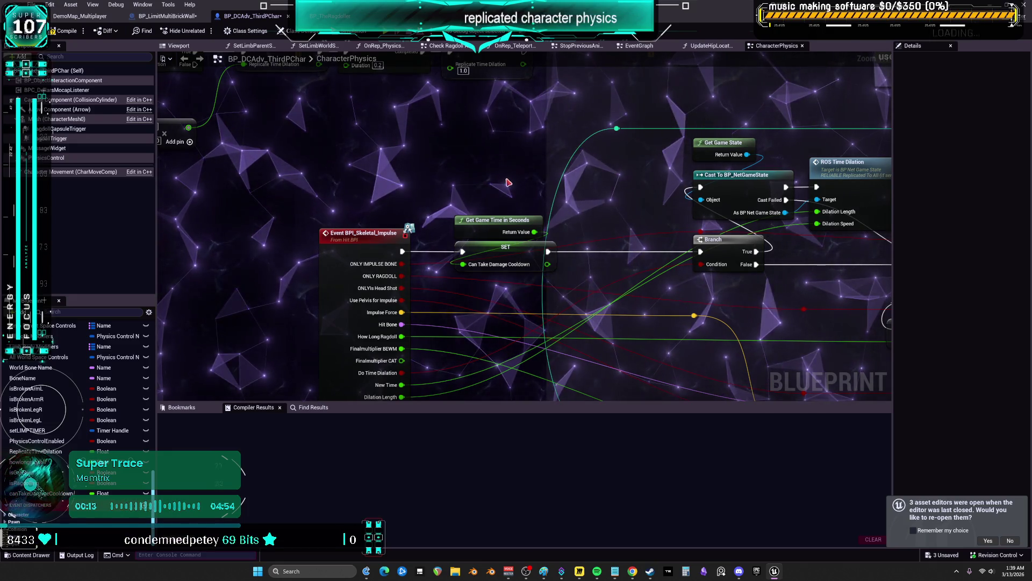
Add a Can Take Damage Cooldown getter and a second Get Game Time in Seconds node.
mouse_move(32, 493)
left_mouse_down()
mouse_move(321, 152)
mouse_move(348, 149)
mouse_move(345, 139)
left_mouse_up()
left_click(350, 158)
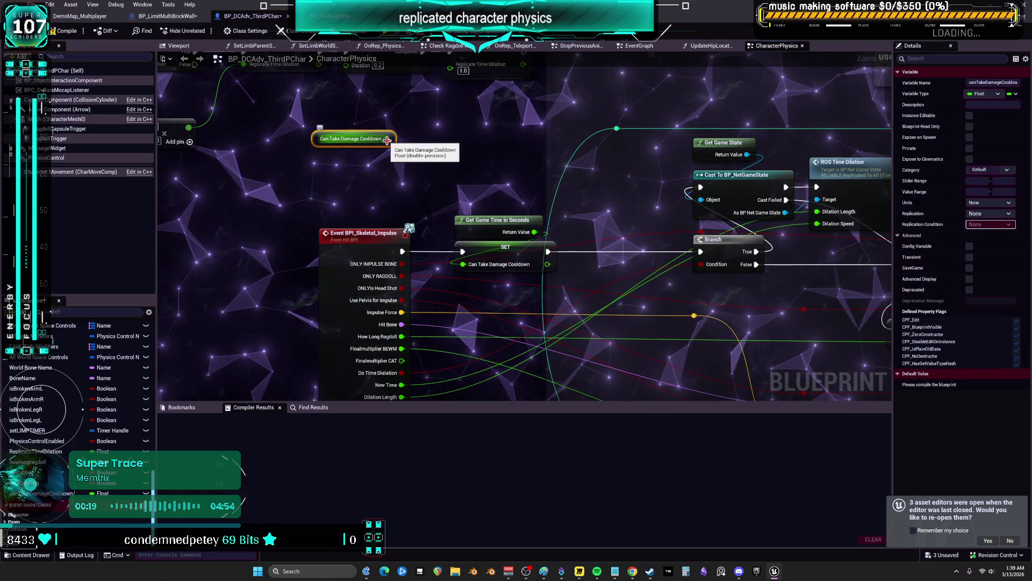
left_click(472, 235)
key("ctrl+c")
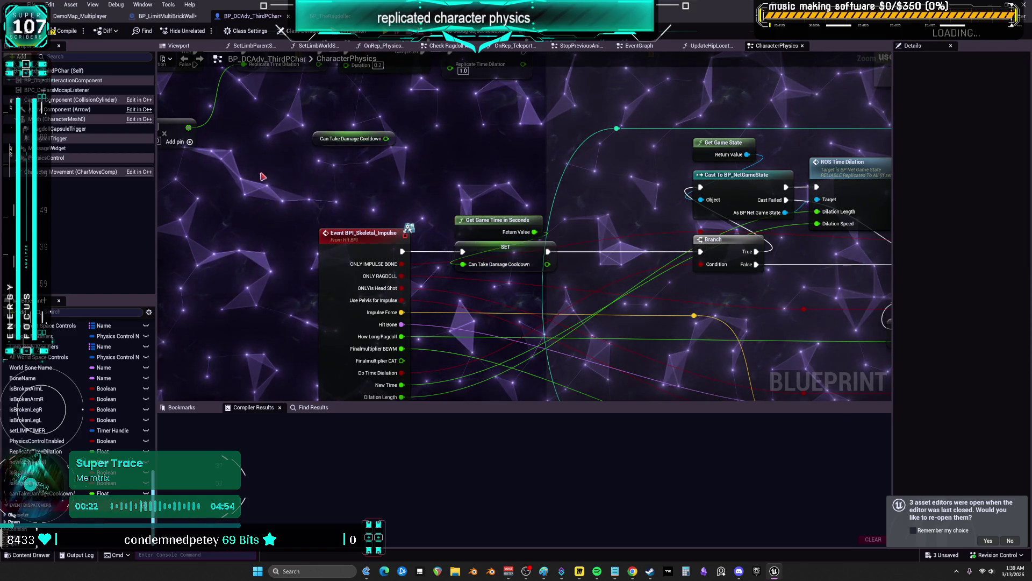
key("ctrl+v")
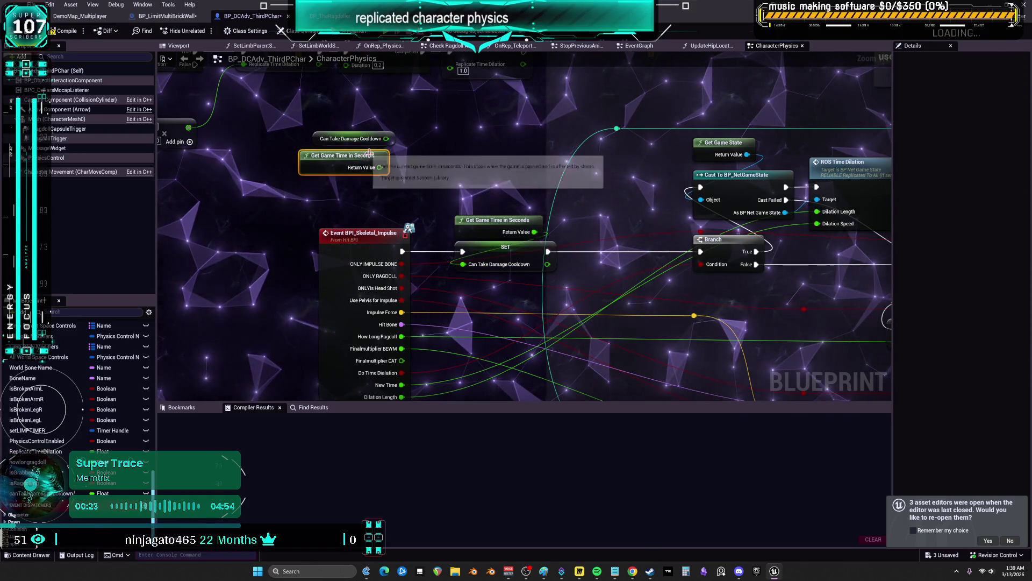
scroll(345, 155, "down", 1)
scroll(317, 150, "up", 1)
left_click(309, 147)
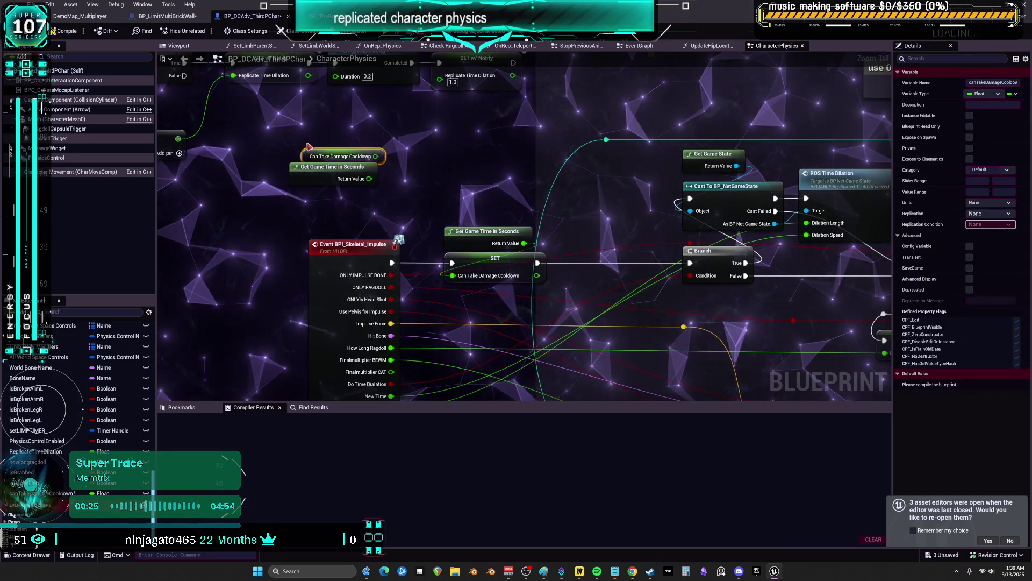
left_click_drag(309, 146, 303, 198)
Subtract the cooldown from game time and compare the result with a Greater > 1.0 node.
left_click_drag(369, 178, 395, 187)
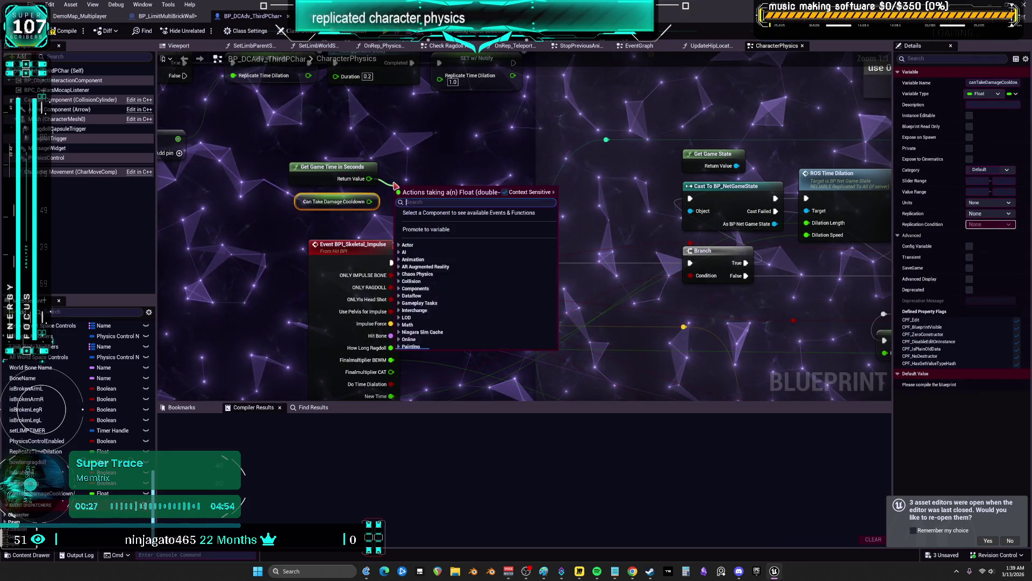
type("set can")
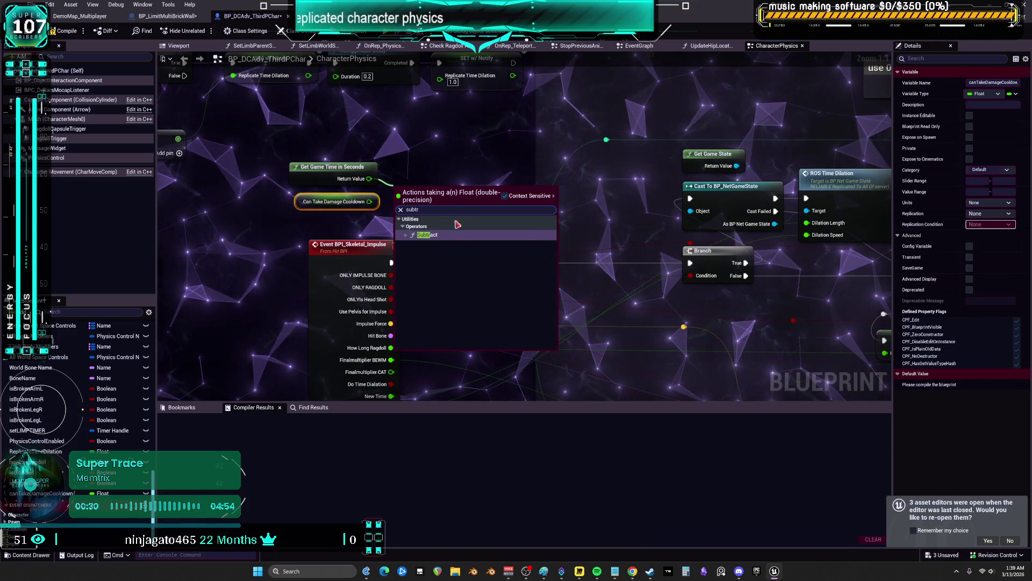
left_click(444, 240)
left_click_drag(435, 182, 487, 182)
type("gr")
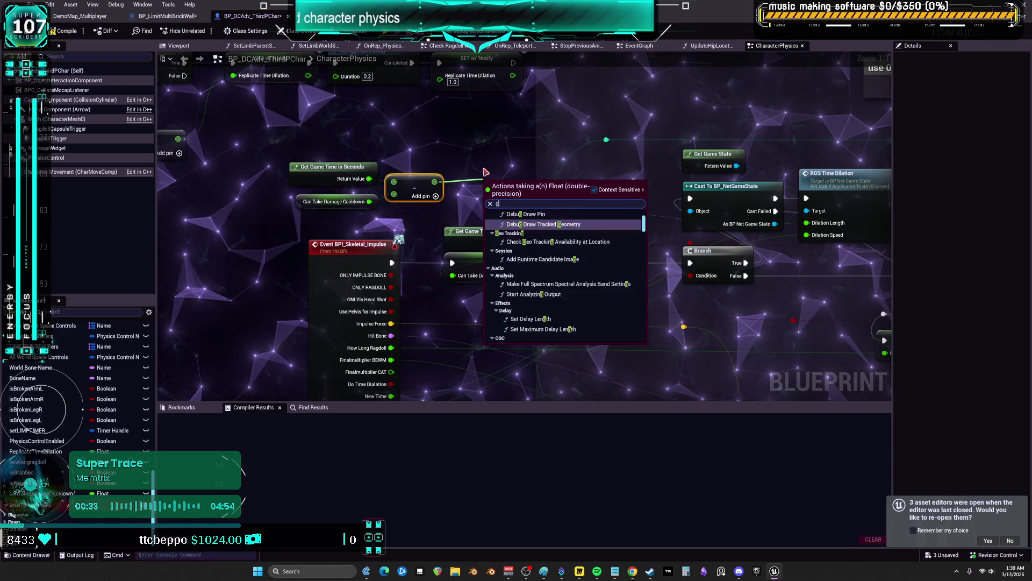
key("Return")
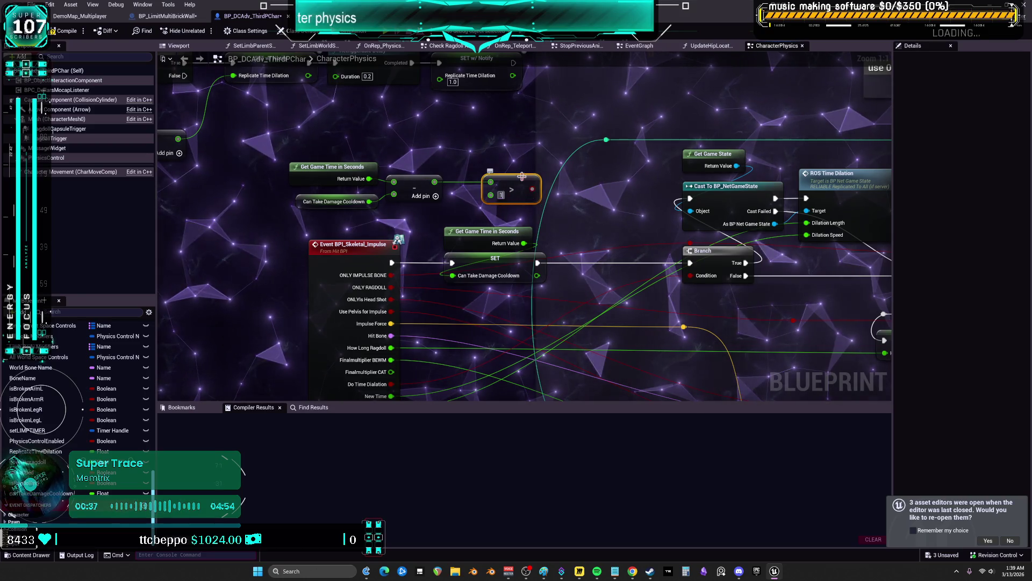
Route Event BPI_Skeletal_Impulse into the Branch and wire its True output toward SET.
mouse_move(393, 262)
left_mouse_down()
mouse_move(467, 154)
mouse_move(537, 194)
left_mouse_up()
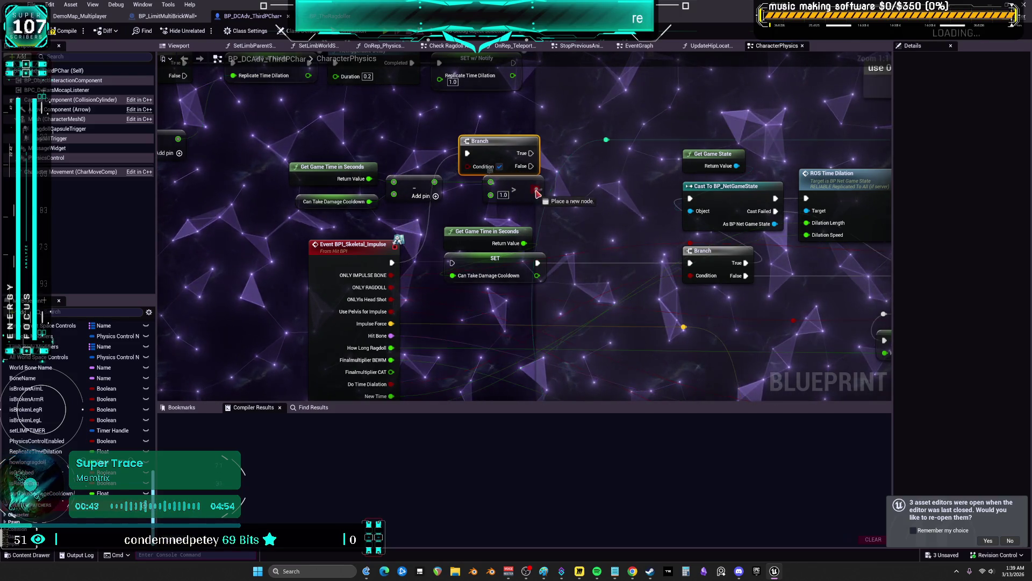
mouse_move(470, 172)
left_mouse_down()
mouse_move(520, 183)
mouse_move(502, 189)
left_mouse_up()
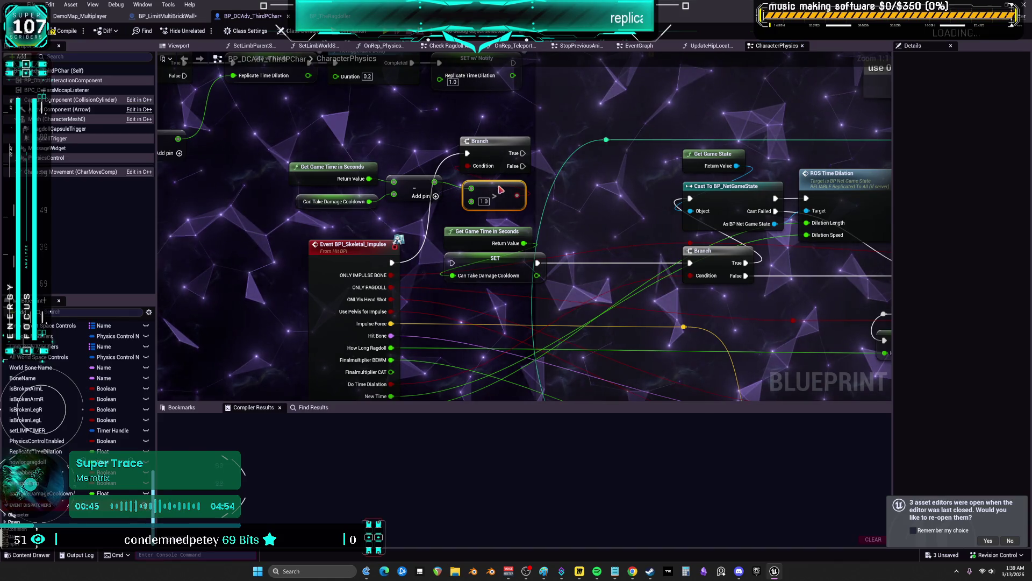
mouse_move(522, 153)
left_mouse_down()
mouse_move(535, 177)
mouse_move(441, 259)
mouse_move(452, 262)
left_mouse_up()
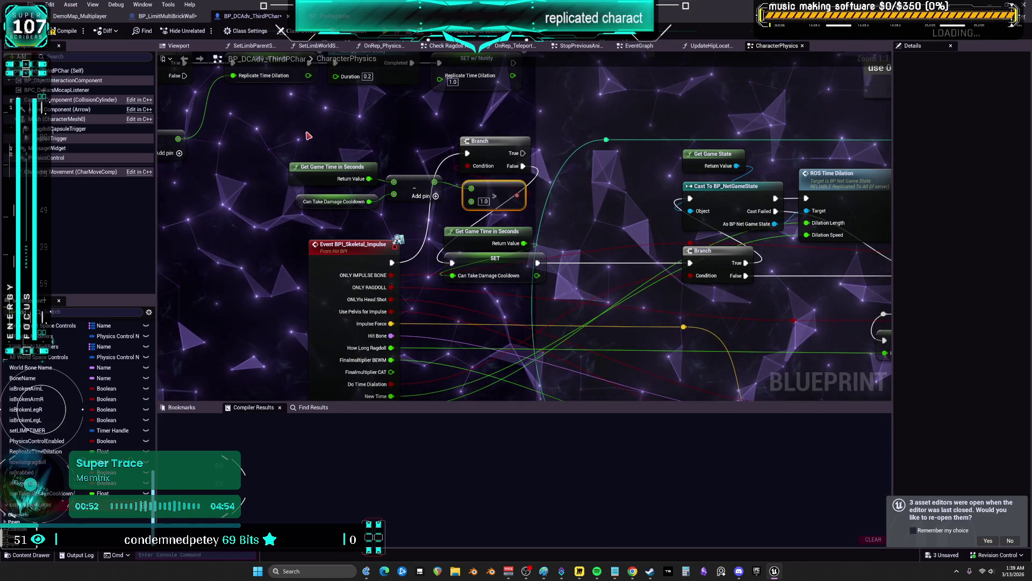
left_click_drag(305, 131, 502, 213)
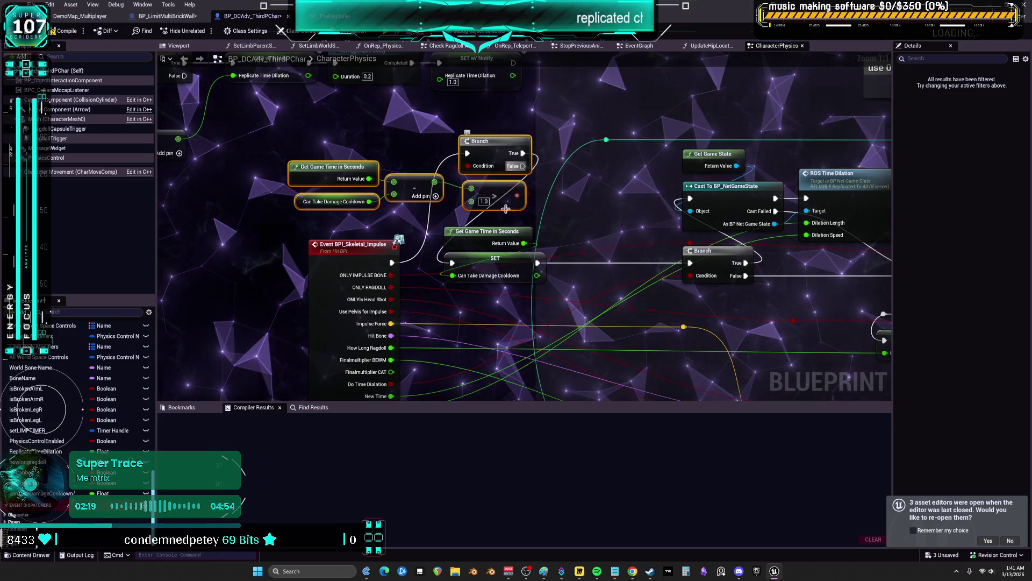
Zoom over the CharacterPhysics graph, then switch to the BP_TheRagdoller event graph.
scroll(506, 183, "down", 5)
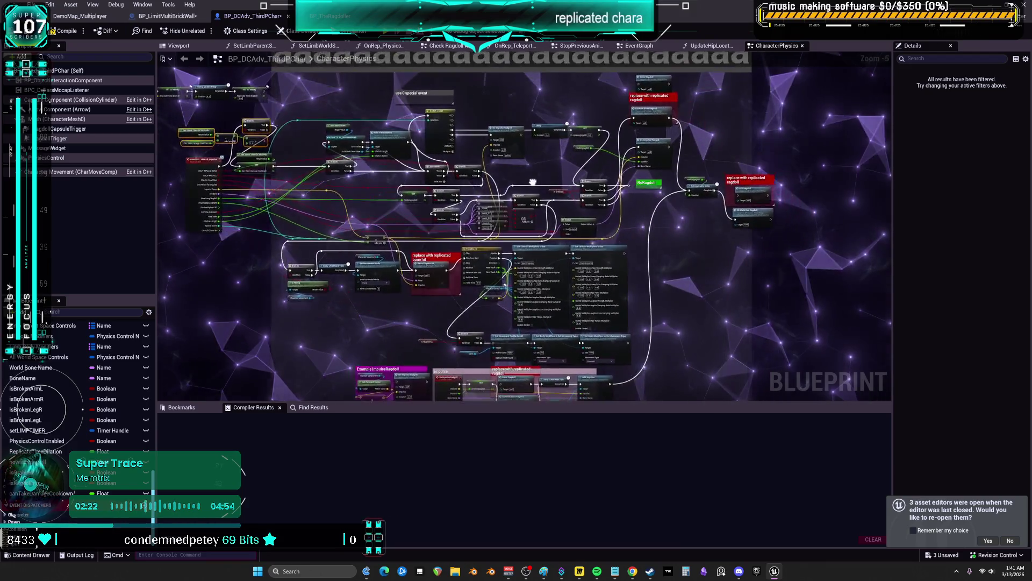
scroll(528, 181, "up", 5)
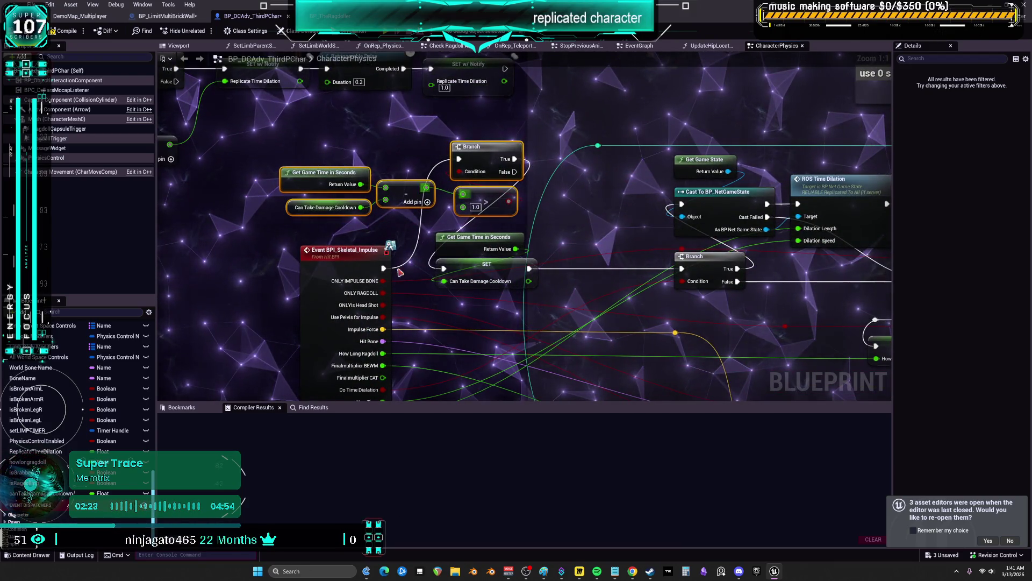
left_click(331, 17)
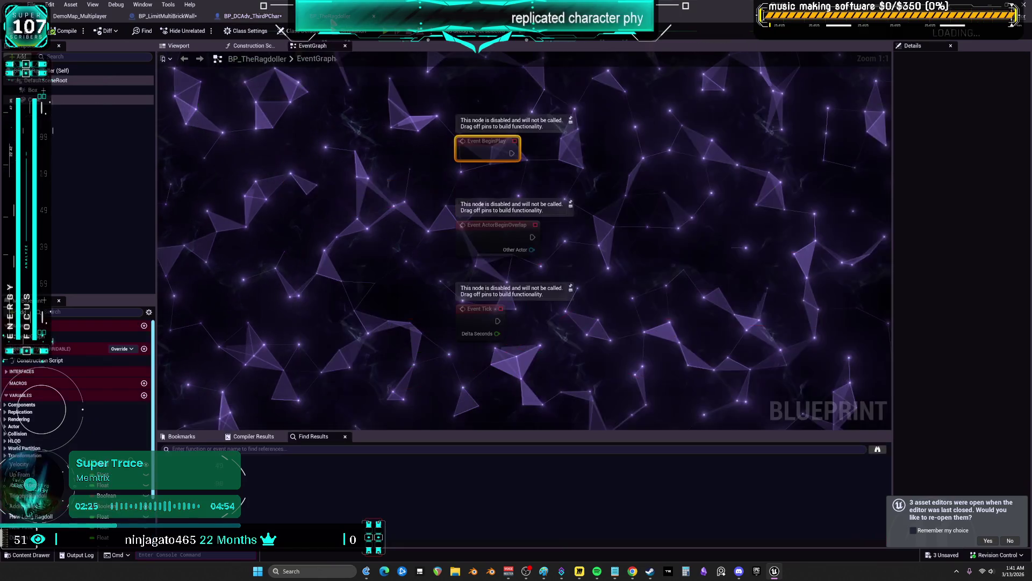
Switch to the BP_LimitMultiBrickWall graph and pan across the launch-strength, Detach and Play Sound nodes.
left_click(166, 16)
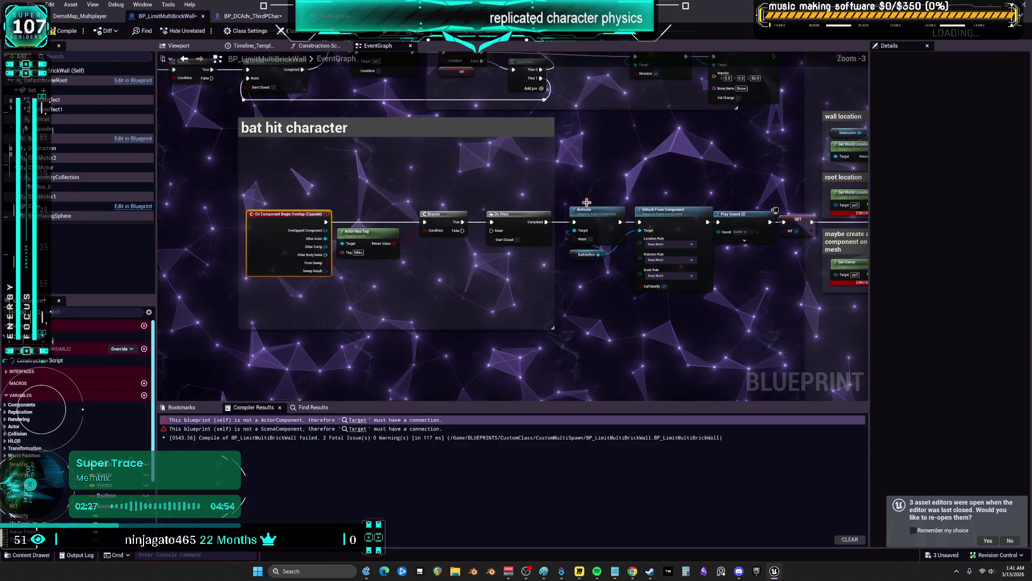
mouse_move(622, 192)
left_mouse_down()
mouse_move(190, 189)
mouse_move(629, 180)
mouse_move(376, 185)
left_mouse_up()
scroll(629, 180, "up", 3)
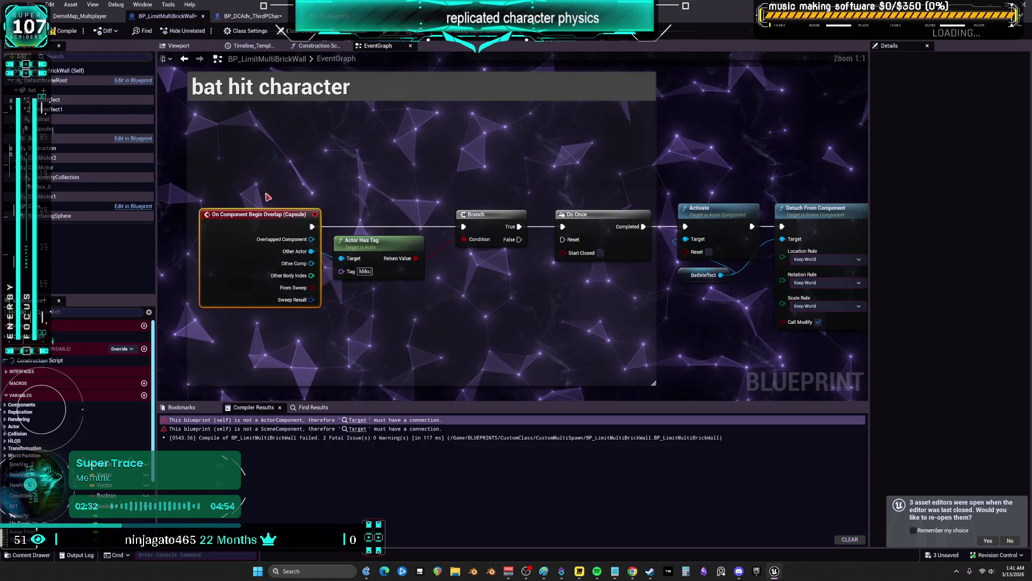
scroll(431, 180, "down", 3)
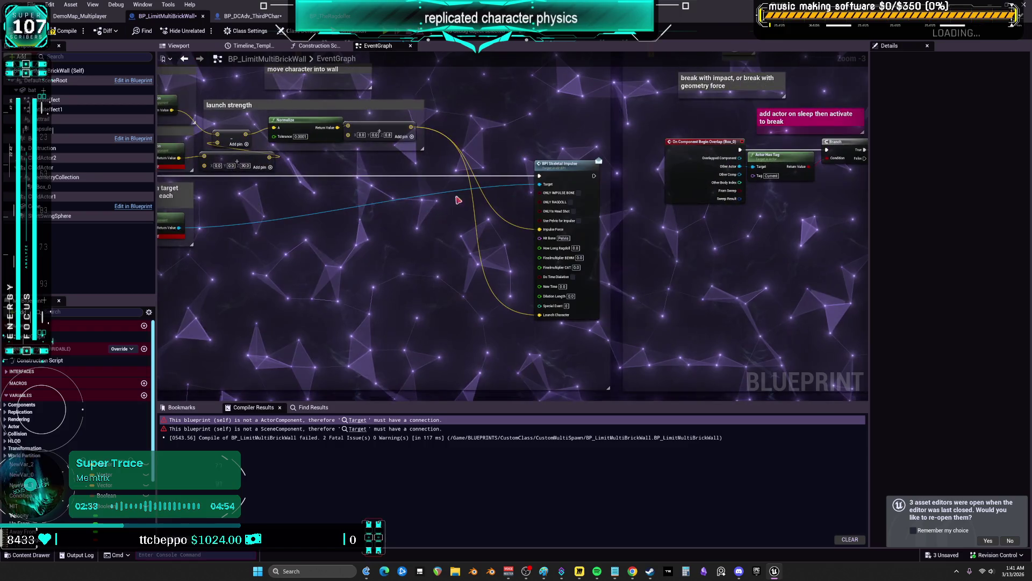
mouse_move(375, 230)
left_mouse_down()
mouse_move(561, 240)
mouse_move(350, 244)
mouse_move(747, 249)
left_mouse_up()
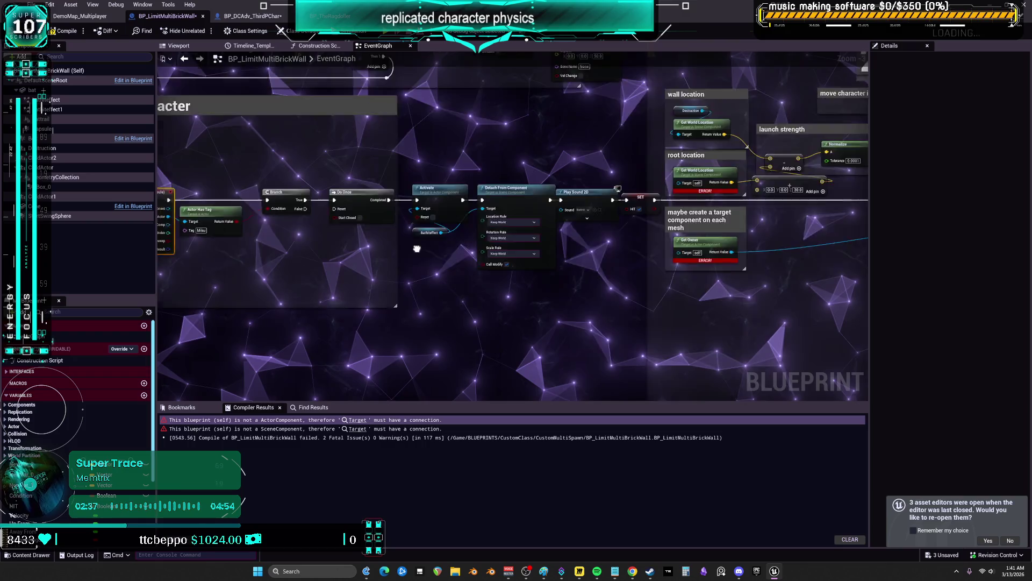
scroll(416, 249, "up", 3)
Centre on the bat-hit Branch and Actor Has Tag nodes and place the Sequence above the Branch.
mouse_move(445, 253)
left_mouse_down()
mouse_move(544, 256)
mouse_move(503, 249)
left_mouse_up()
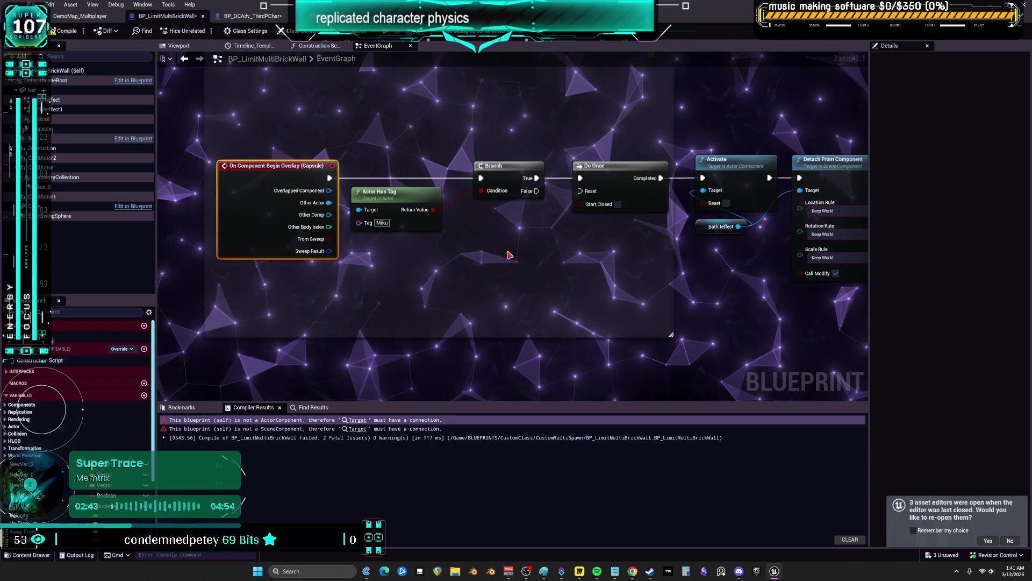
left_click_drag(509, 255, 385, 235)
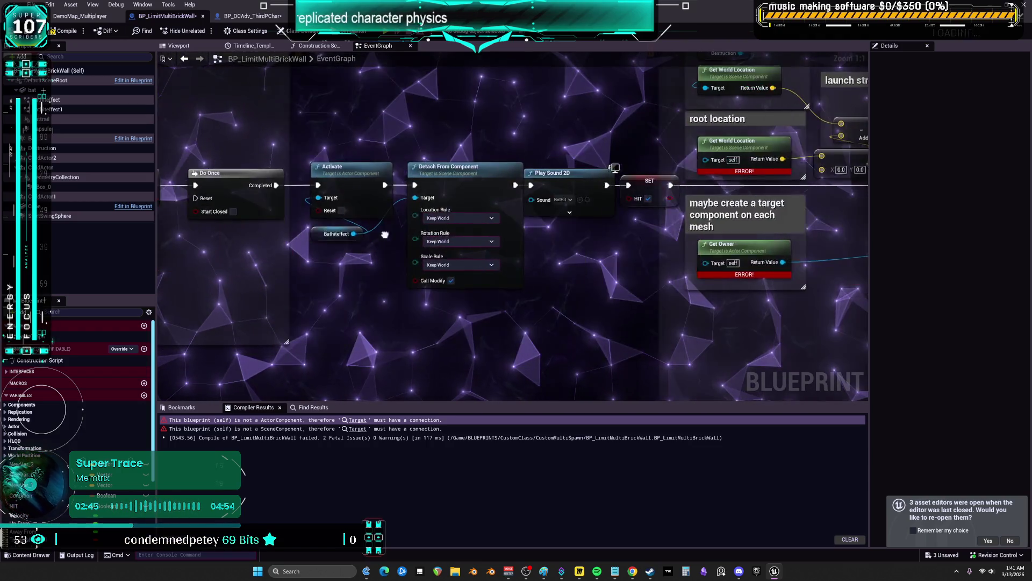
mouse_move(221, 173)
left_mouse_down()
mouse_move(447, 160)
mouse_move(267, 169)
left_mouse_up()
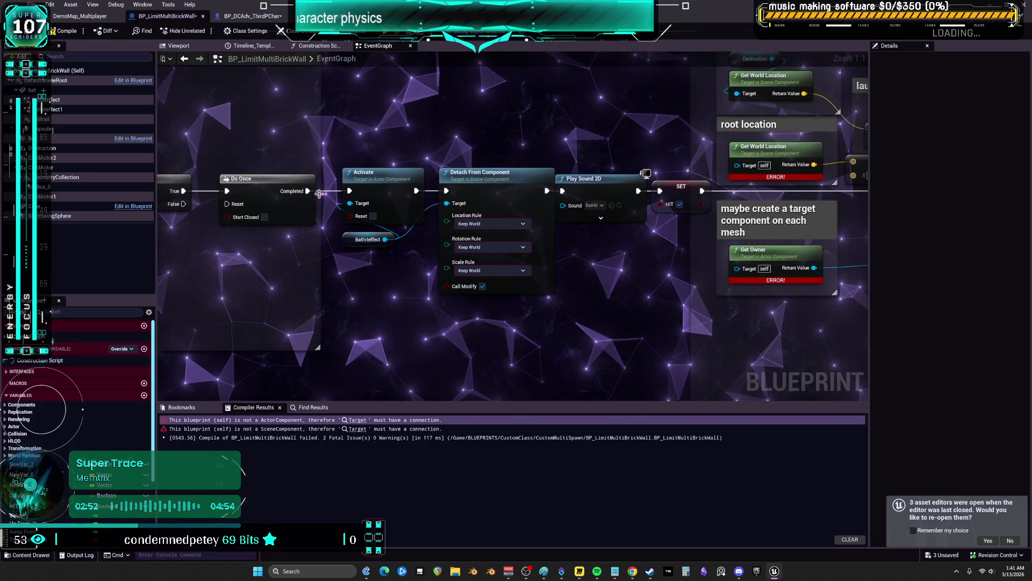
left_click_drag(321, 195, 452, 151)
mouse_move(301, 253)
left_mouse_down()
mouse_move(305, 124)
mouse_move(290, 131)
mouse_move(403, 111)
left_mouse_up()
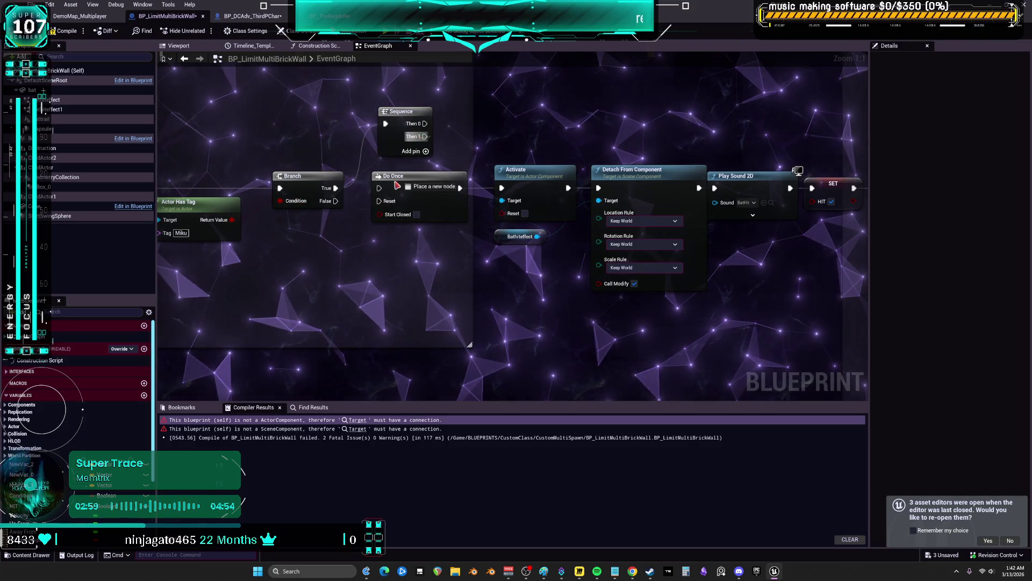
Wire Sequence Then 1 to the Do Once and Then 0 to the BPI Skeletal Impulse call.
left_click_drag(402, 176, 381, 192)
left_click_drag(530, 160, 495, 178)
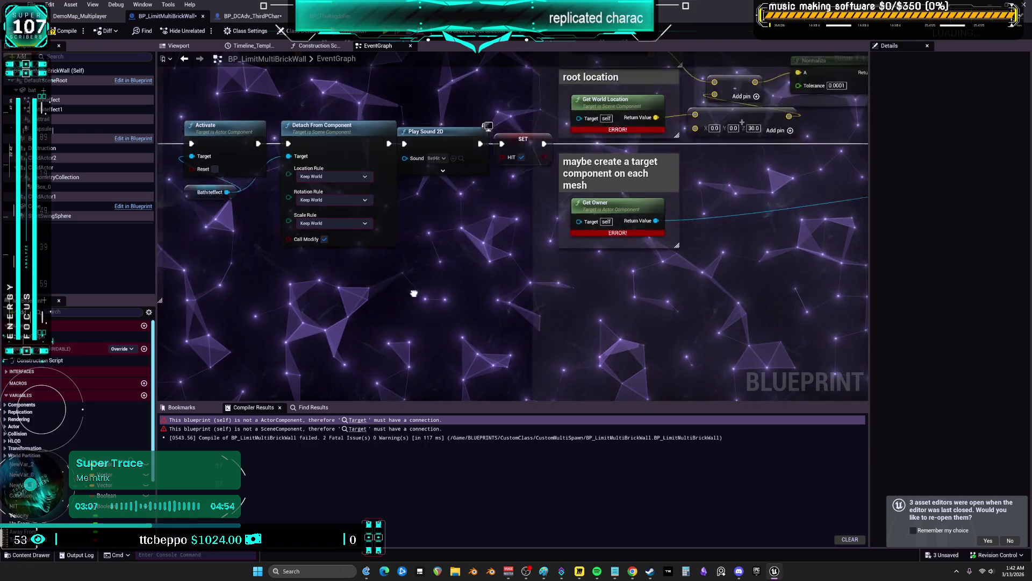
left_click_drag(414, 293, 303, 301)
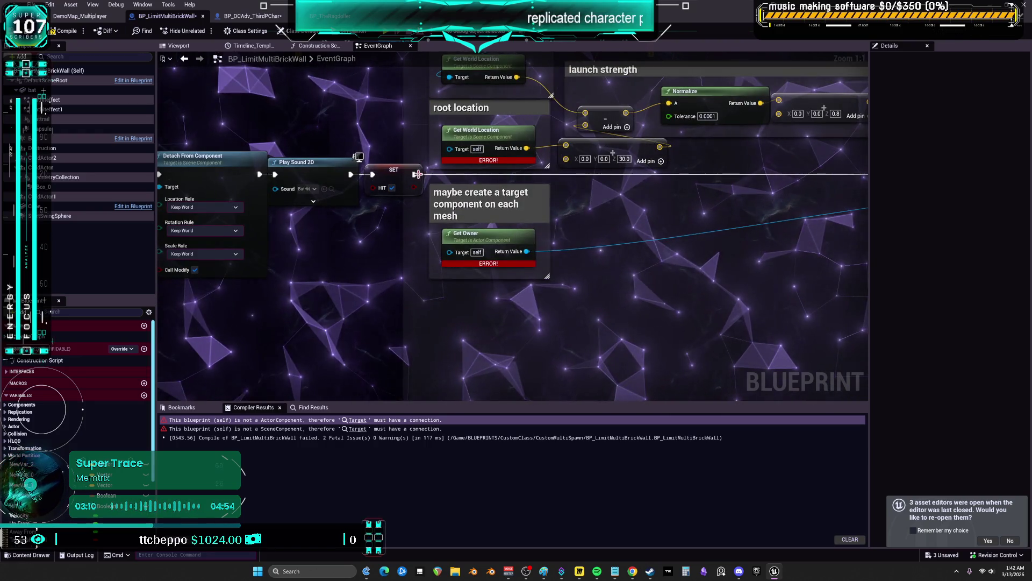
left_click_drag(396, 212, 529, 271)
mouse_move(978, 299)
left_mouse_down()
mouse_move(887, 286)
mouse_move(703, 124)
left_mouse_up()
mouse_move(552, 196)
left_mouse_down()
mouse_move(559, 237)
mouse_move(596, 275)
left_mouse_up()
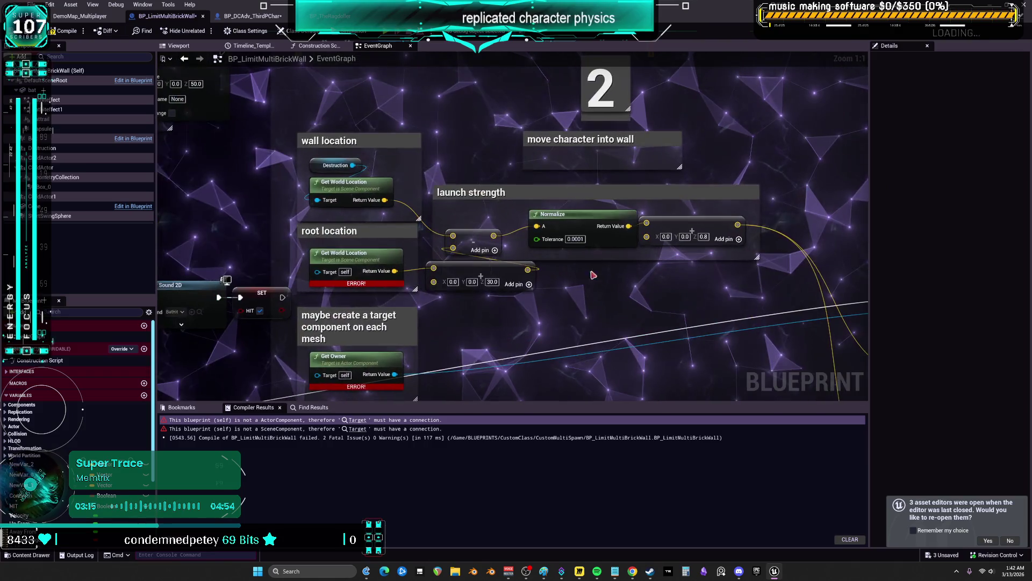
Select Play Sound 2D, zoom out, and marquee-select comment groups 2, 3 and the green group.
left_click_drag(476, 310, 540, 249)
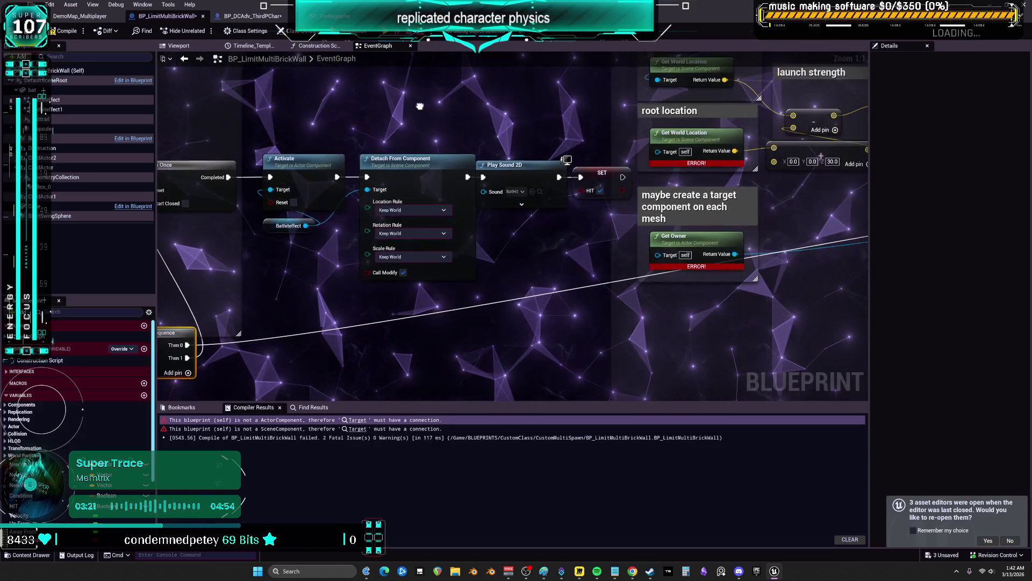
left_click(519, 165)
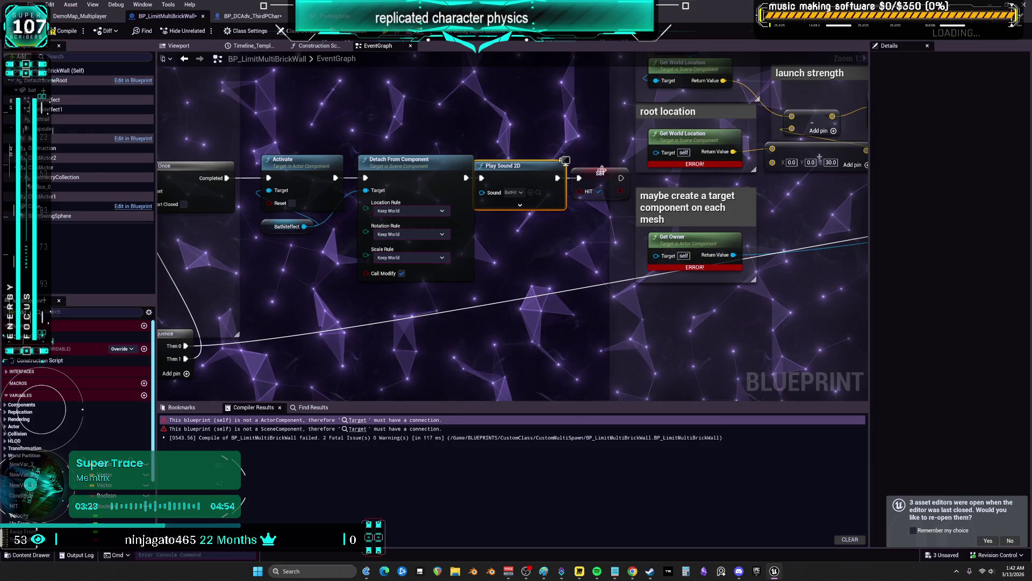
scroll(501, 234, "down", 3)
scroll(539, 234, "down", 4)
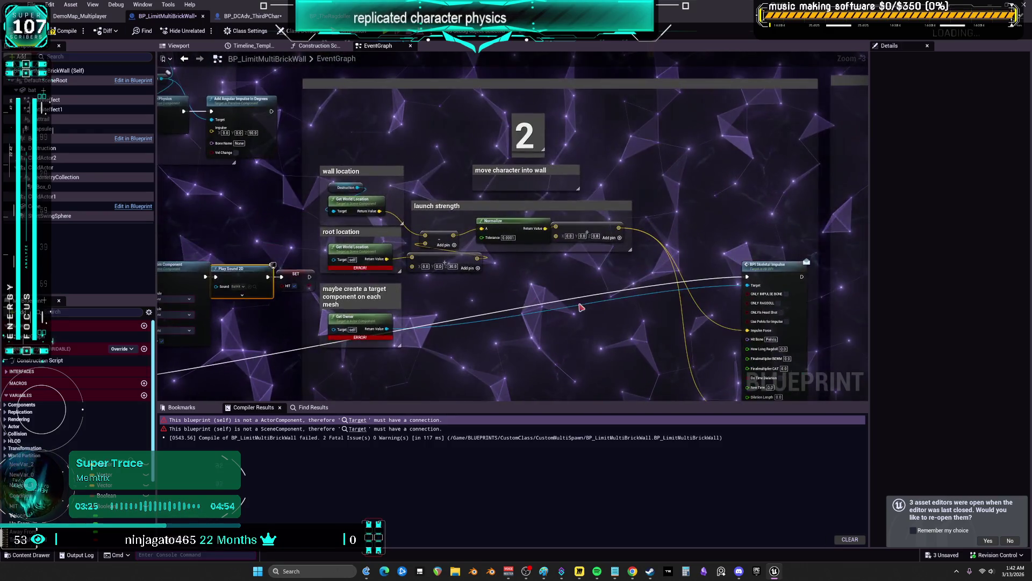
mouse_move(818, 330)
left_mouse_down()
mouse_move(656, 221)
mouse_move(261, 133)
left_mouse_up()
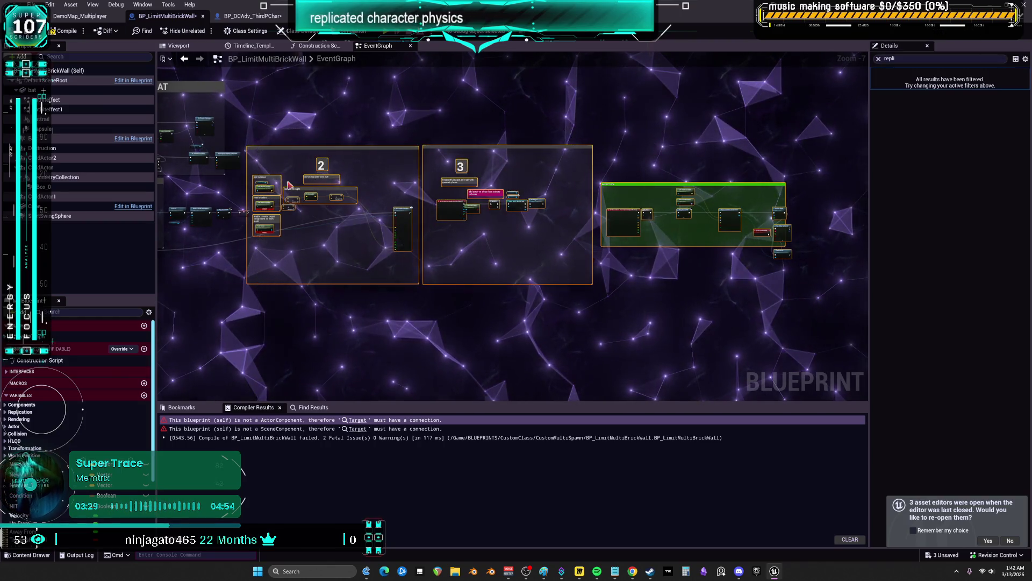
Nudge comment groups 2 and 3, jump to comment 3 with Shift+3, and move group 2 up-right.
scroll(449, 167, "up", 3)
left_click_drag(443, 163, 459, 173)
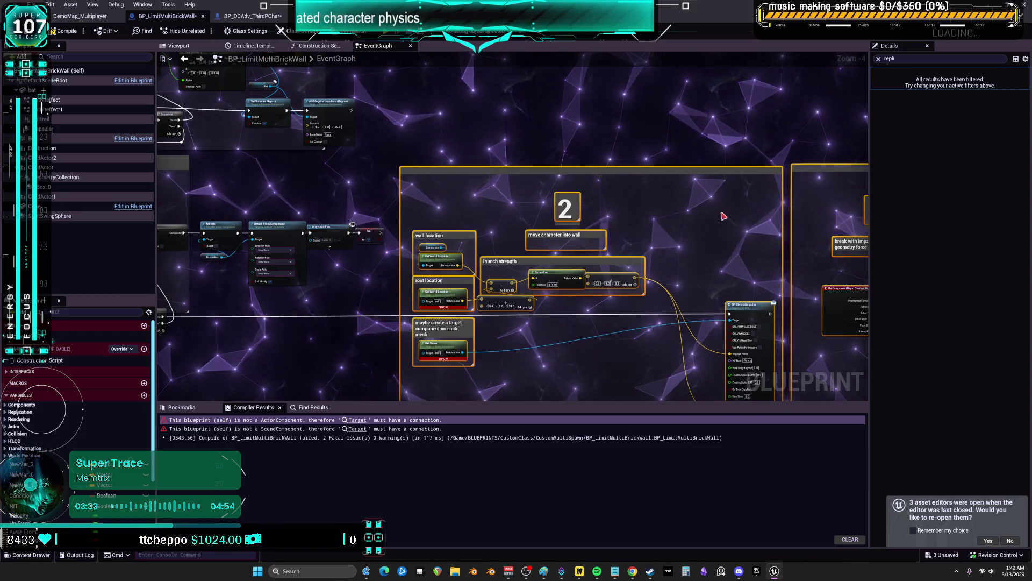
key("shift+3")
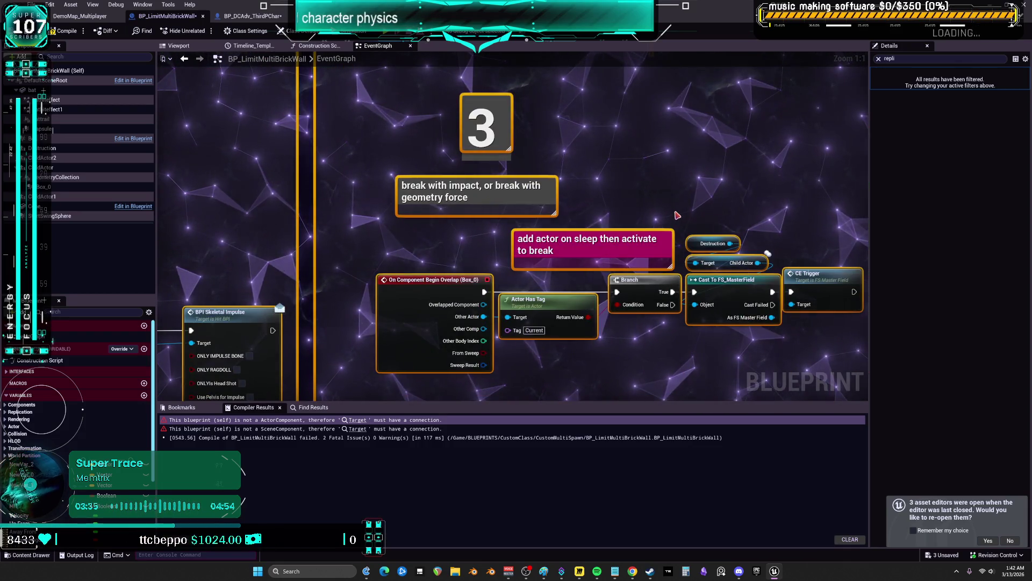
scroll(439, 224, "down", 5)
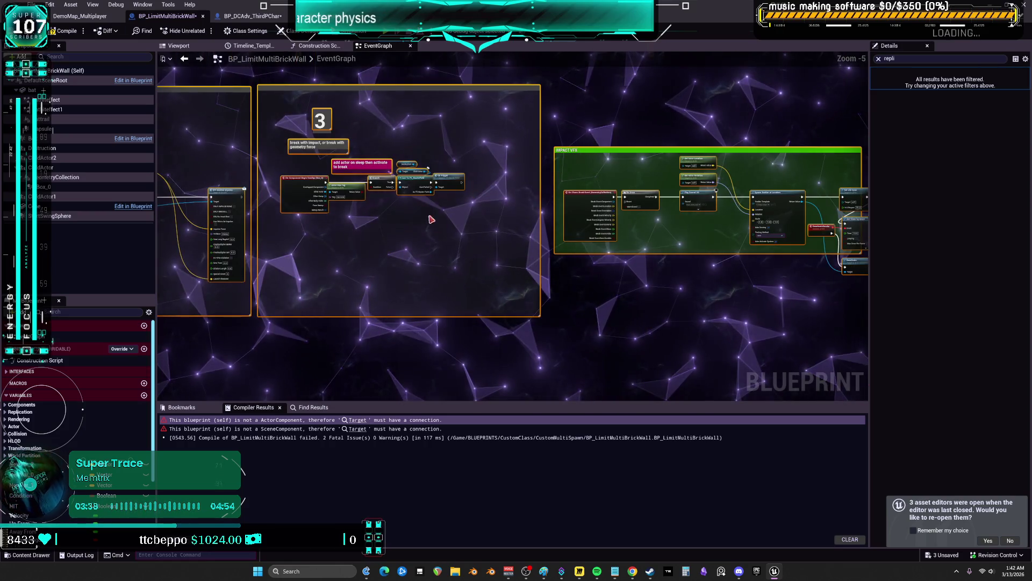
scroll(438, 224, "up", 1)
scroll(439, 224, "down", 4)
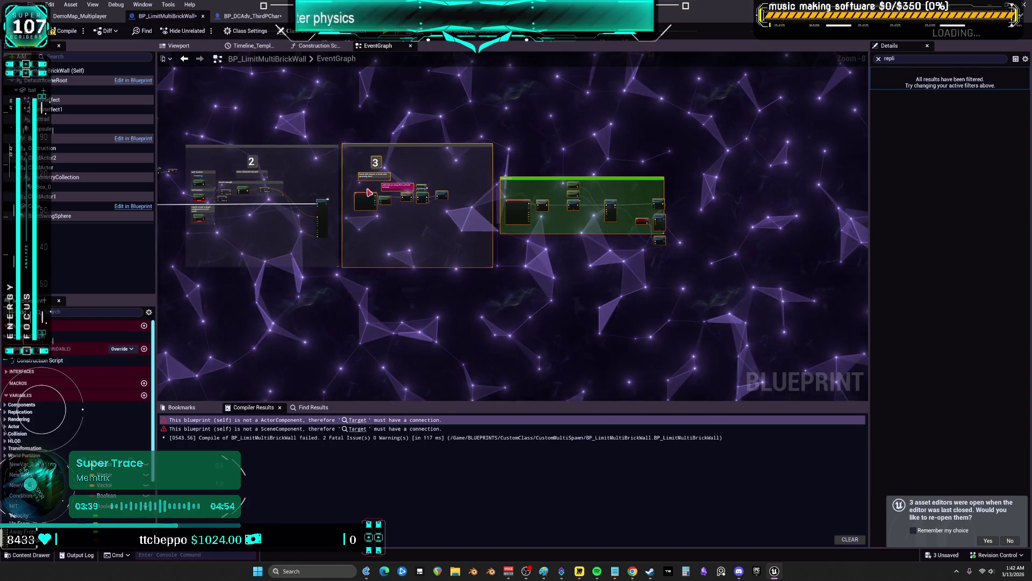
left_click_drag(327, 226, 355, 243)
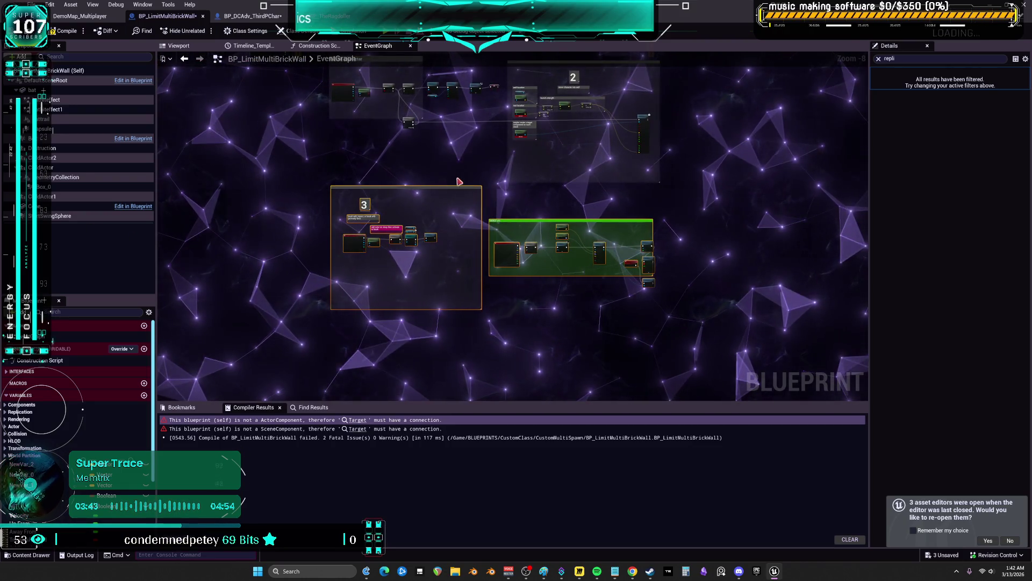
scroll(469, 175, "up", 3)
left_click_drag(484, 139, 441, 361)
scroll(441, 362, "up", 1)
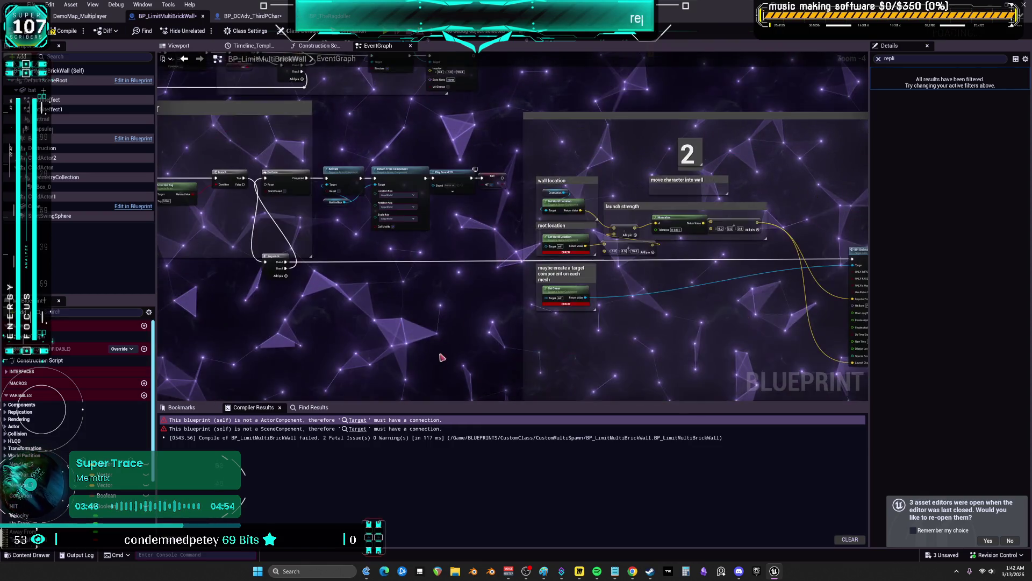
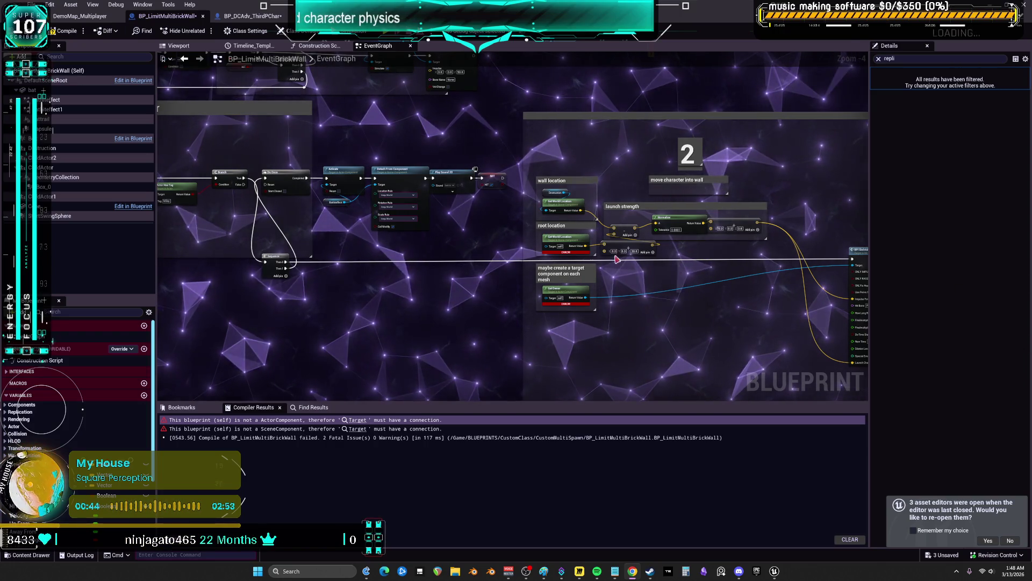
Align the Subtract, vector and Normalize nodes and enlarge the launch strength comment upward.
left_click_drag(647, 248, 536, 229)
scroll(536, 229, "up", 5)
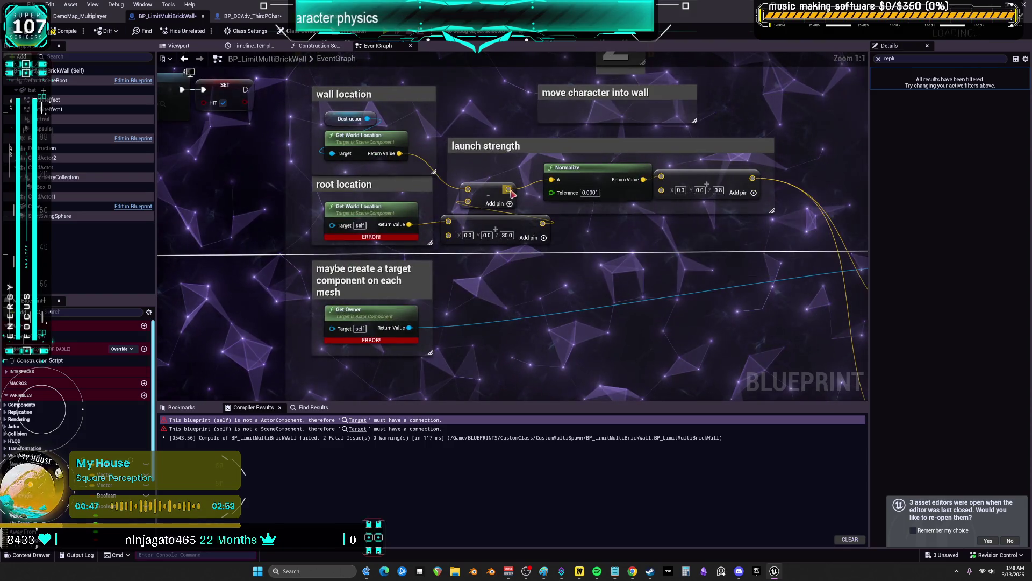
left_click_drag(494, 186, 496, 179)
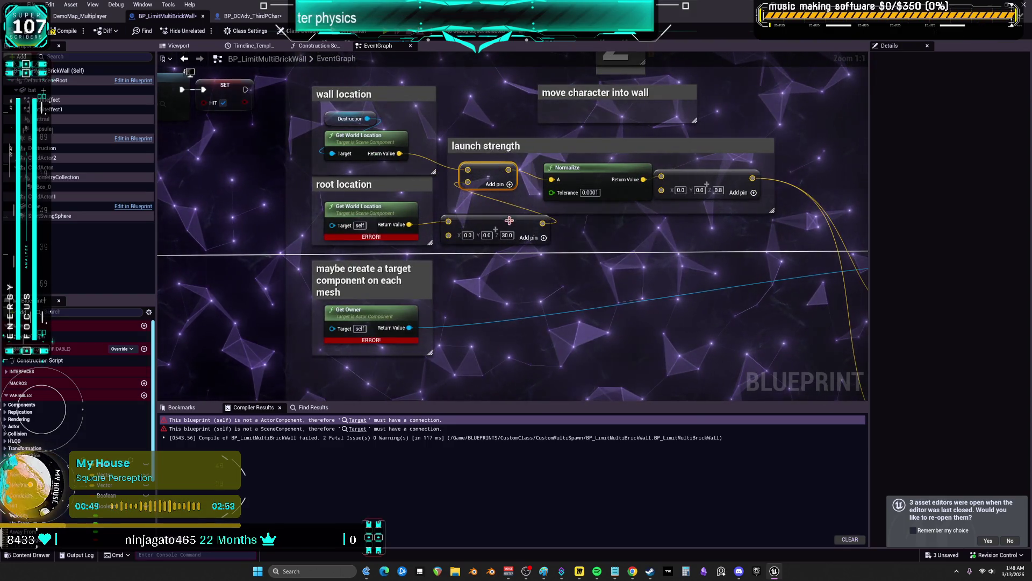
left_click_drag(495, 220, 500, 227)
left_click_drag(699, 174, 718, 173)
left_click_drag(625, 172, 637, 165)
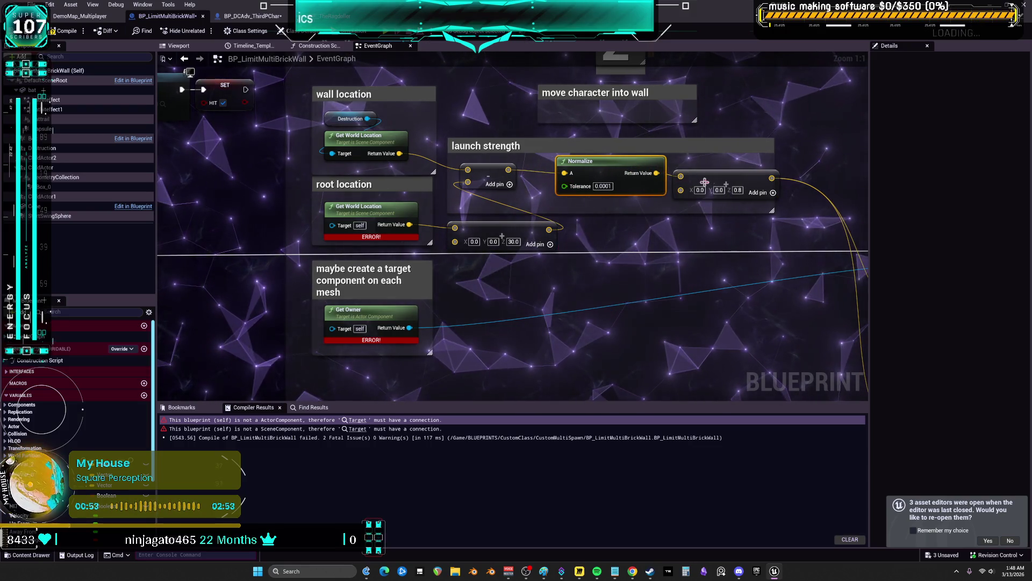
left_click_drag(720, 173, 728, 167)
left_click_drag(638, 180, 566, 236)
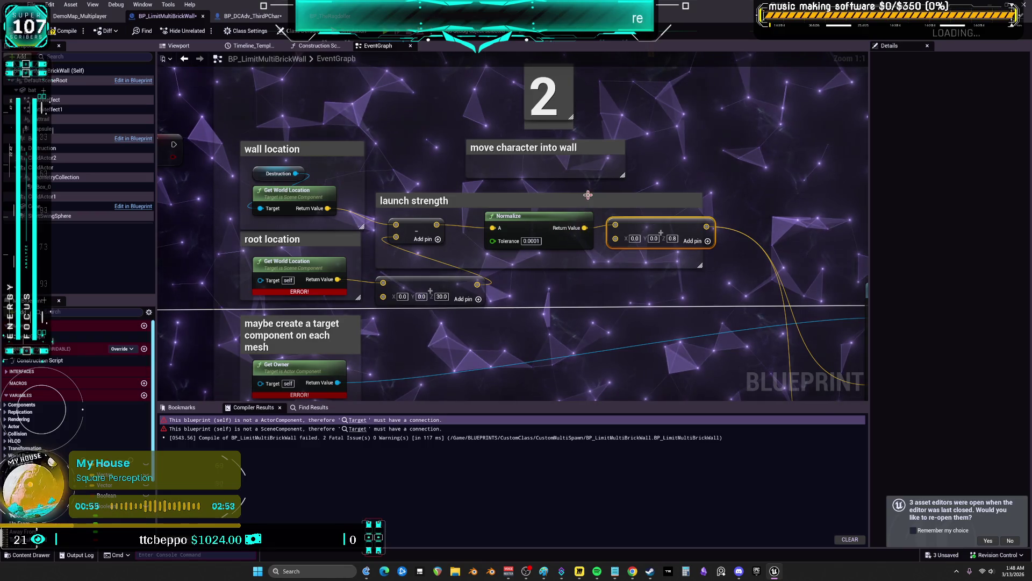
left_click_drag(588, 190, 588, 184)
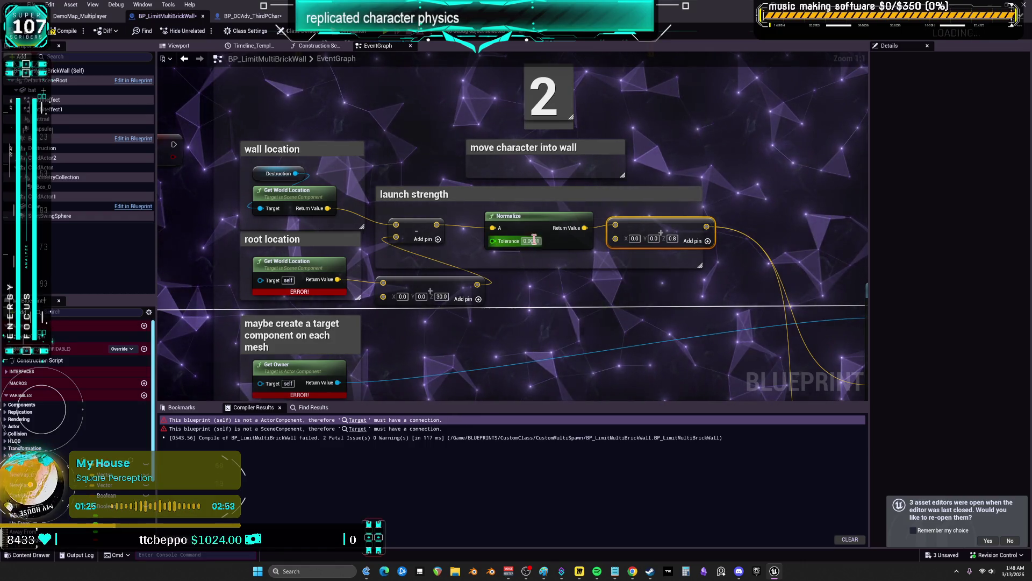
Reposition the Do Once node and move the Sequence node up beside the Branch in the bat-hit-character logic.
scroll(515, 287, "down", 5)
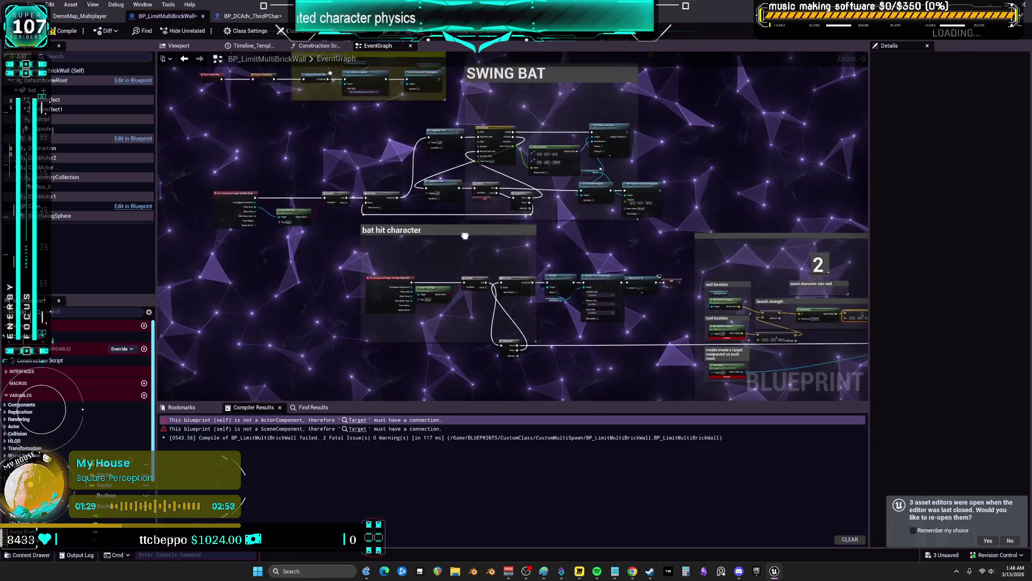
scroll(385, 206, "up", 2)
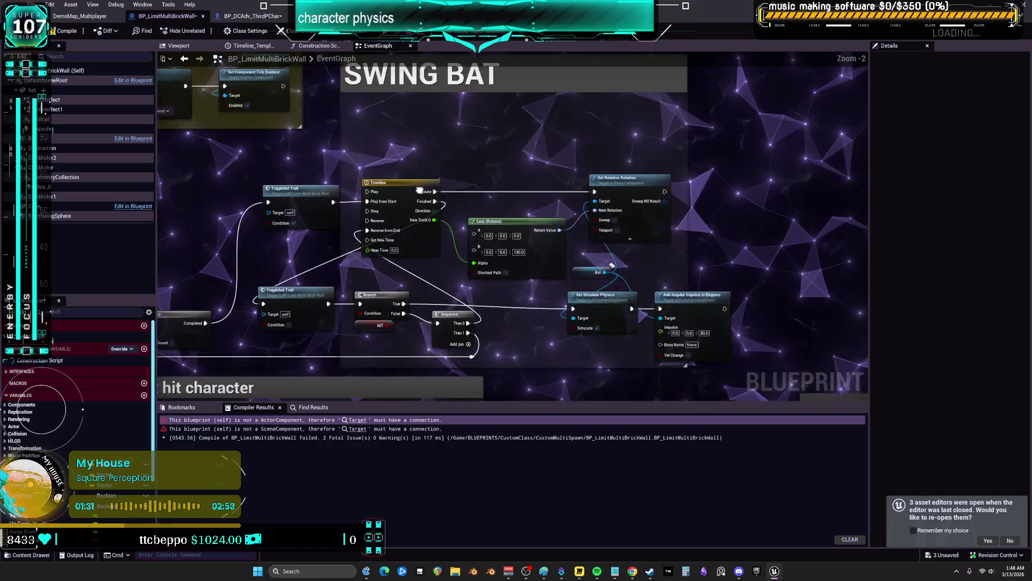
scroll(499, 191, "up", 1)
mouse_move(590, 182)
left_mouse_down()
mouse_move(544, 224)
mouse_move(454, 202)
left_mouse_up()
left_click_drag(359, 237, 409, 231)
left_click_drag(455, 173, 541, 125)
left_click_drag(541, 124, 488, 162)
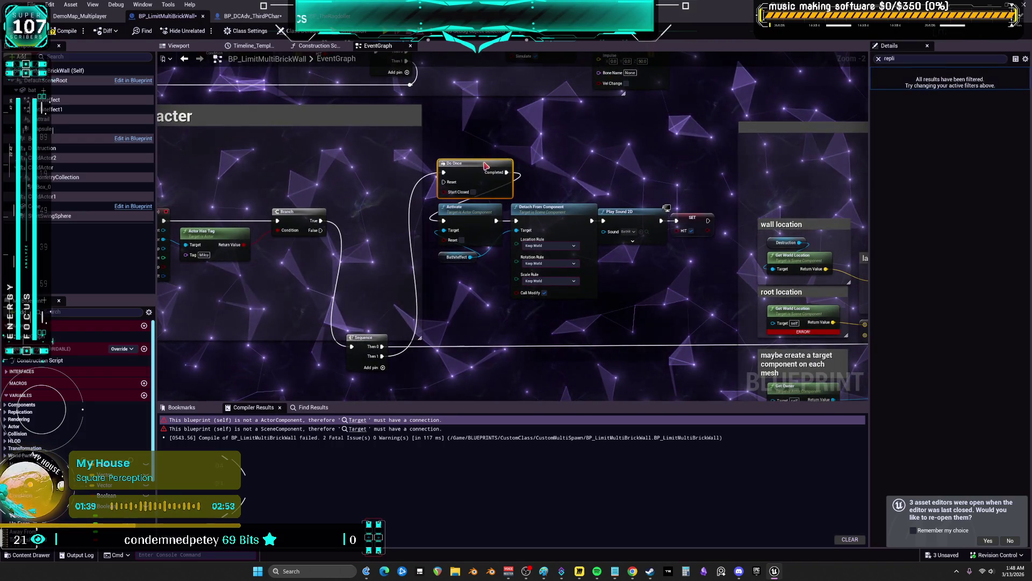
mouse_move(373, 335)
left_mouse_down()
mouse_move(378, 235)
mouse_move(368, 209)
mouse_move(276, 209)
left_mouse_up()
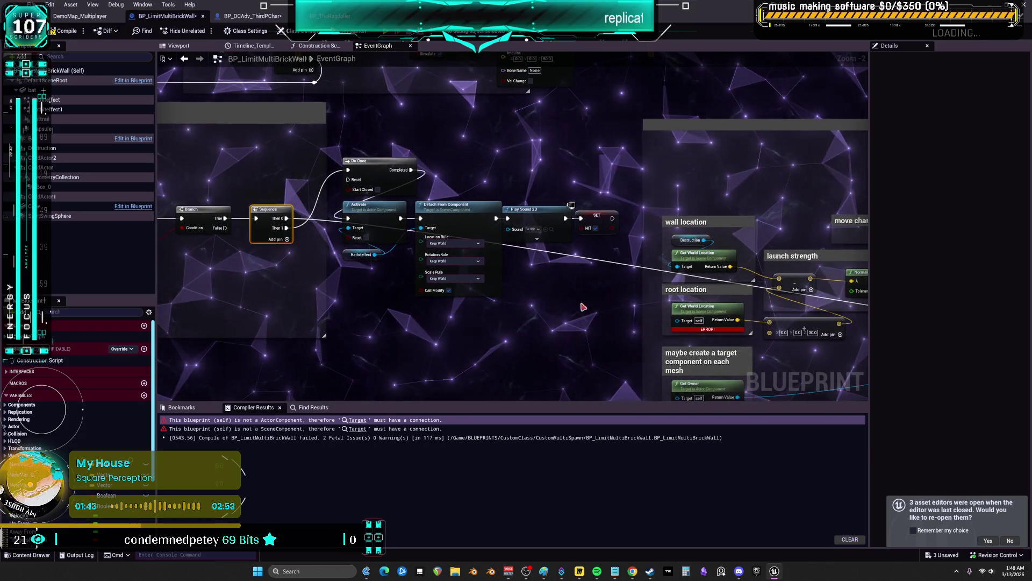
left_click_drag(596, 264, 548, 213)
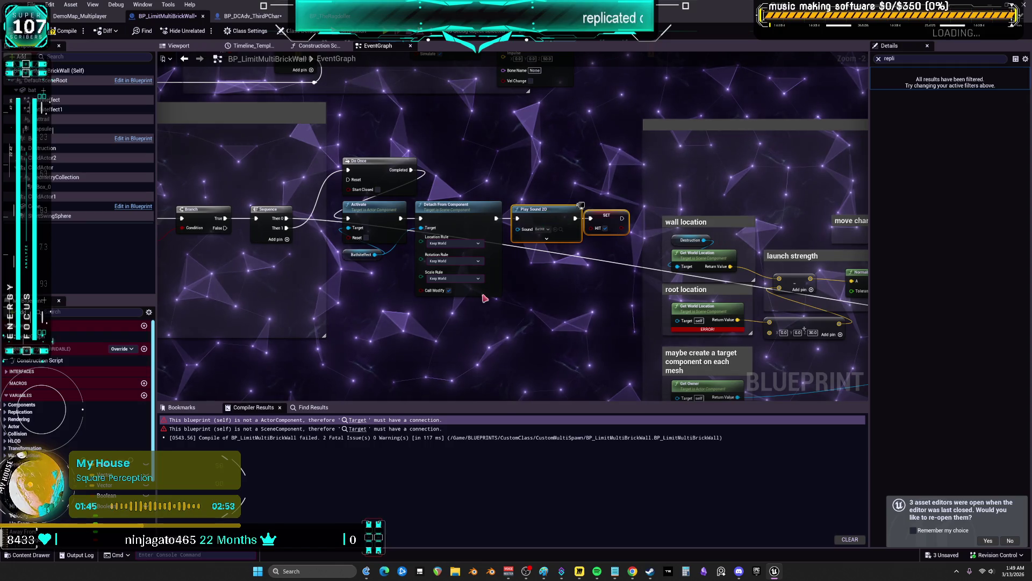
scroll(457, 285, "down", 1)
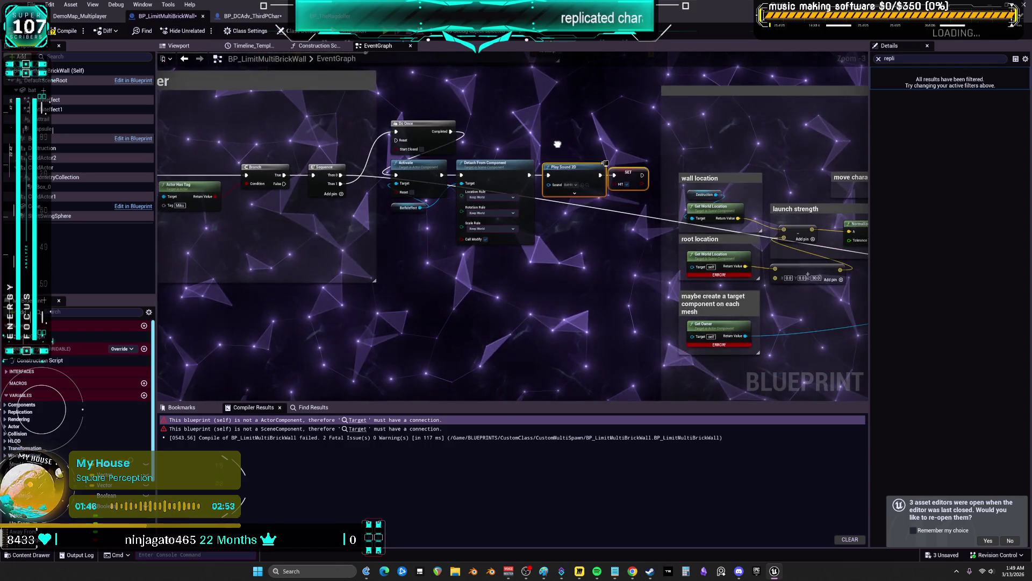
left_click(516, 275)
Add a comment titled 'make respawner for bat here.' and colour it red.
type("cmake resp")
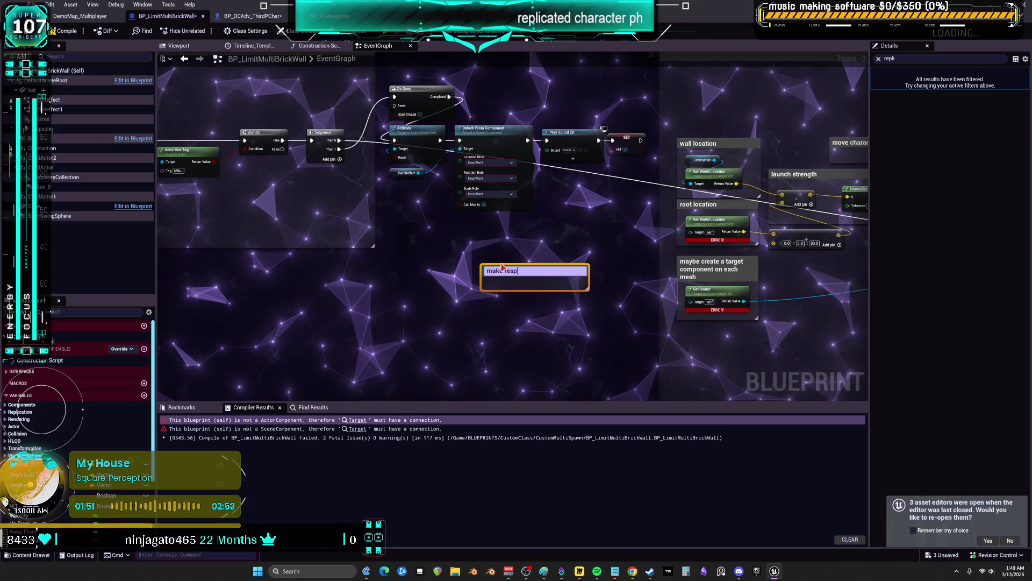
type("awner for bat and")
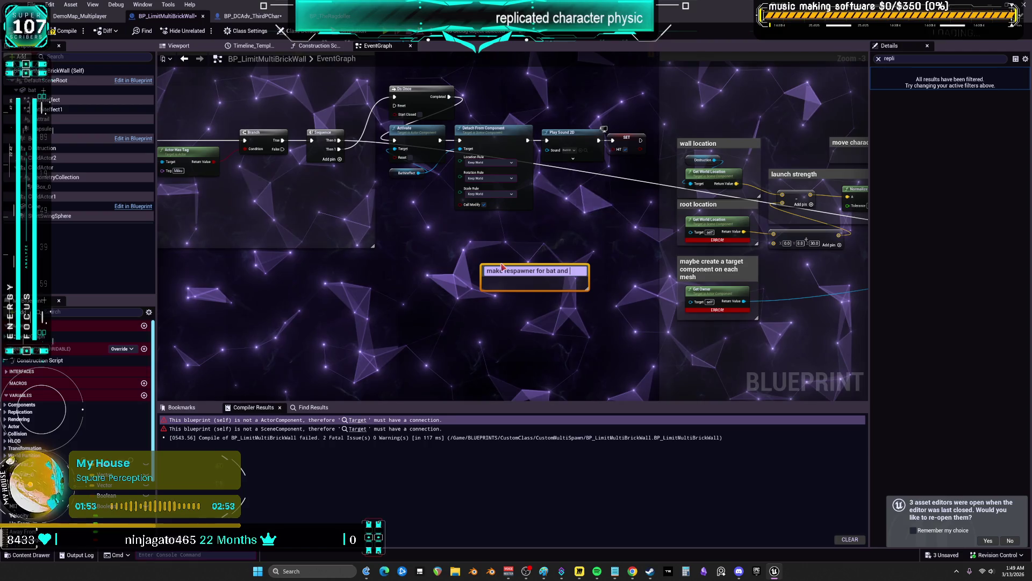
type(" bri")
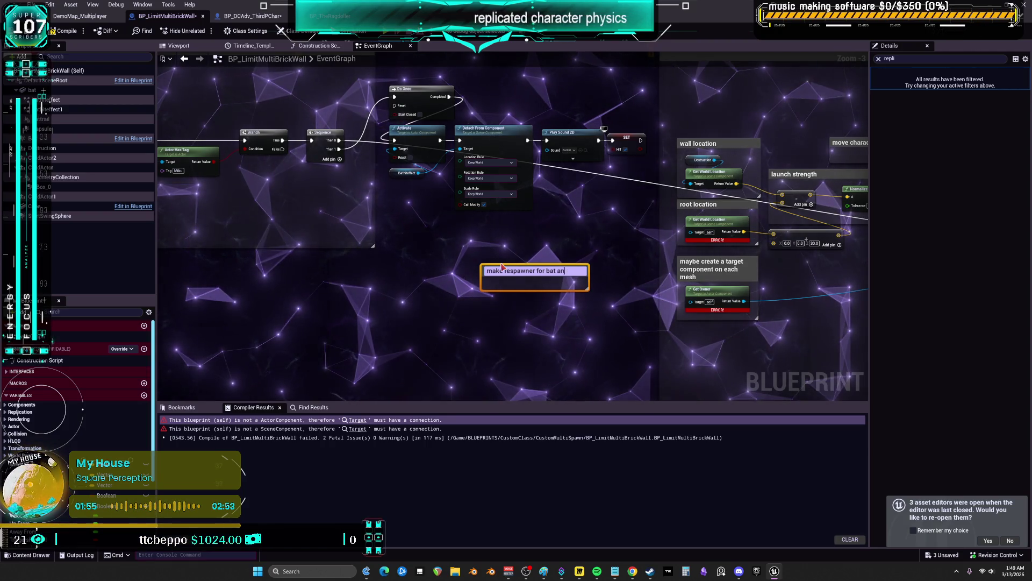
key("BackSpace")
key("BackSpace")
key("BackSpace")
key("Return")
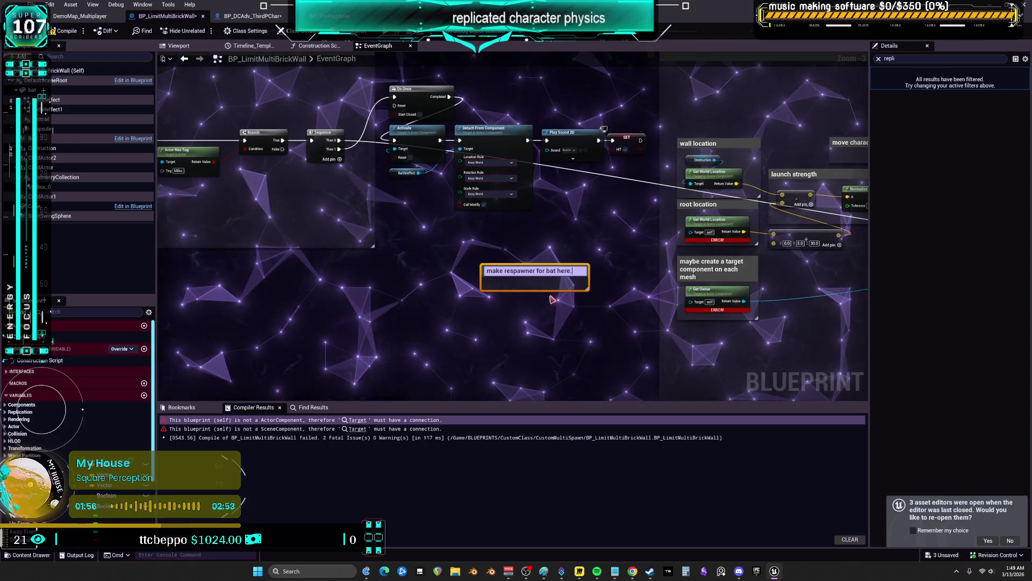
key("Return")
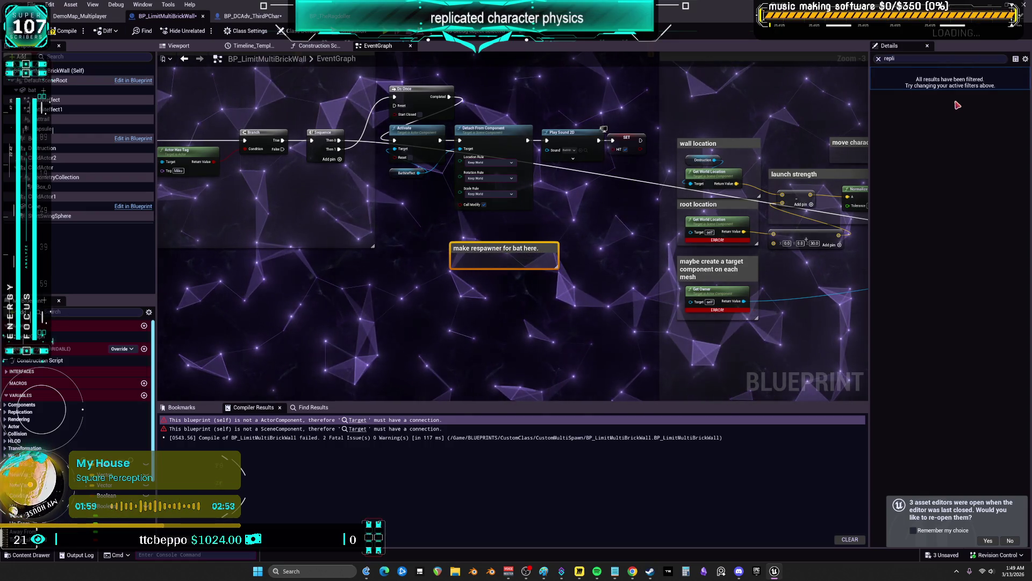
left_click(879, 59)
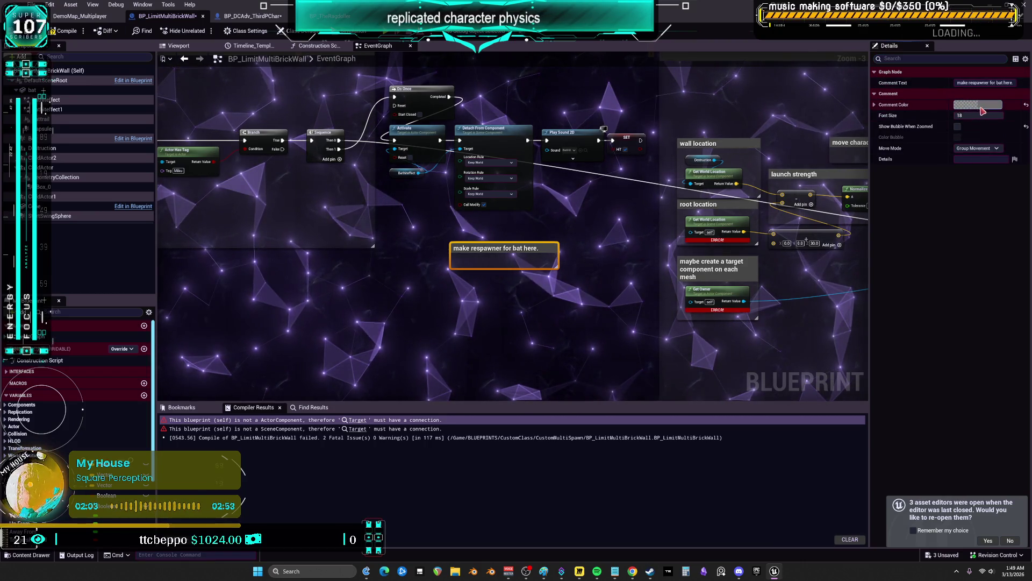
left_click(982, 110)
left_click_drag(904, 177, 903, 135)
left_click(914, 291)
Add a custom event named ResetBat and place it under the red comment.
left_click_drag(471, 332, 471, 289)
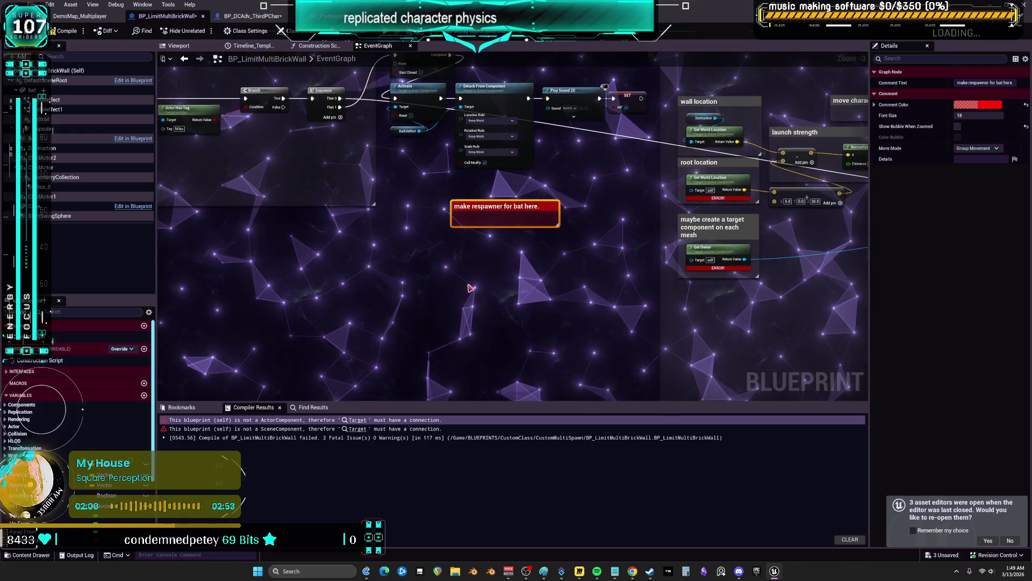
right_click(471, 290)
type("custo")
key("ctrl+v")
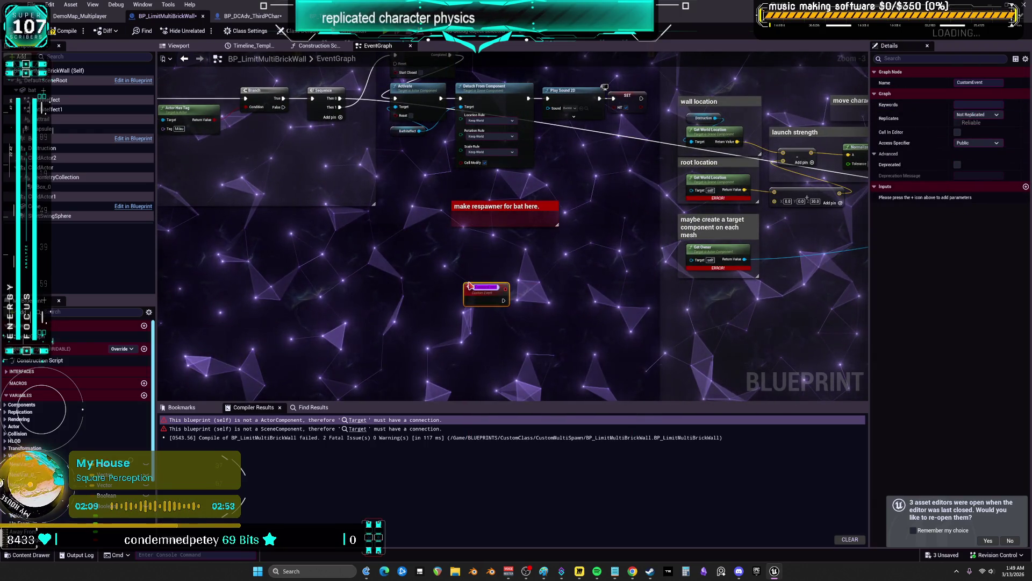
type("Re")
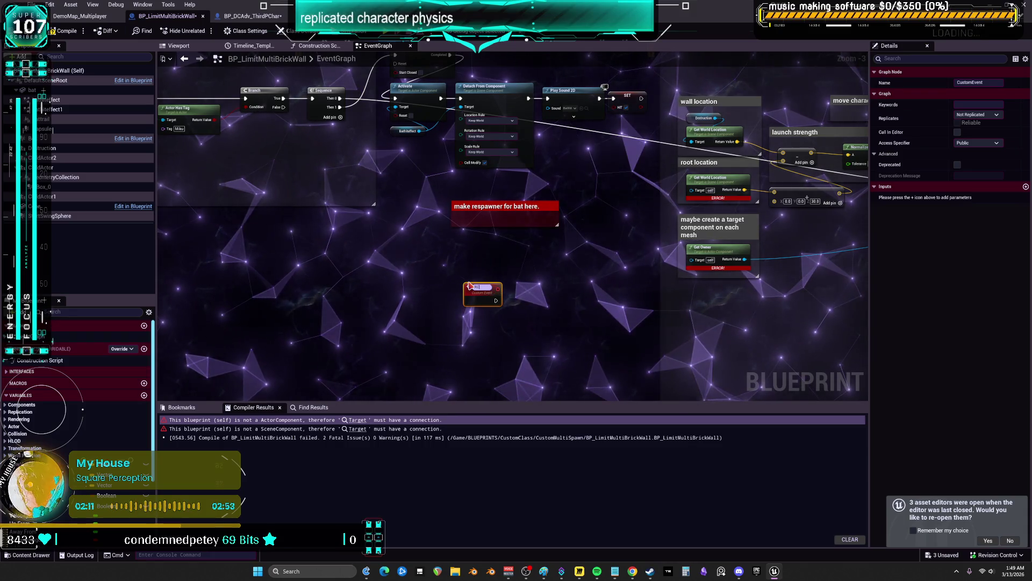
type("setBall")
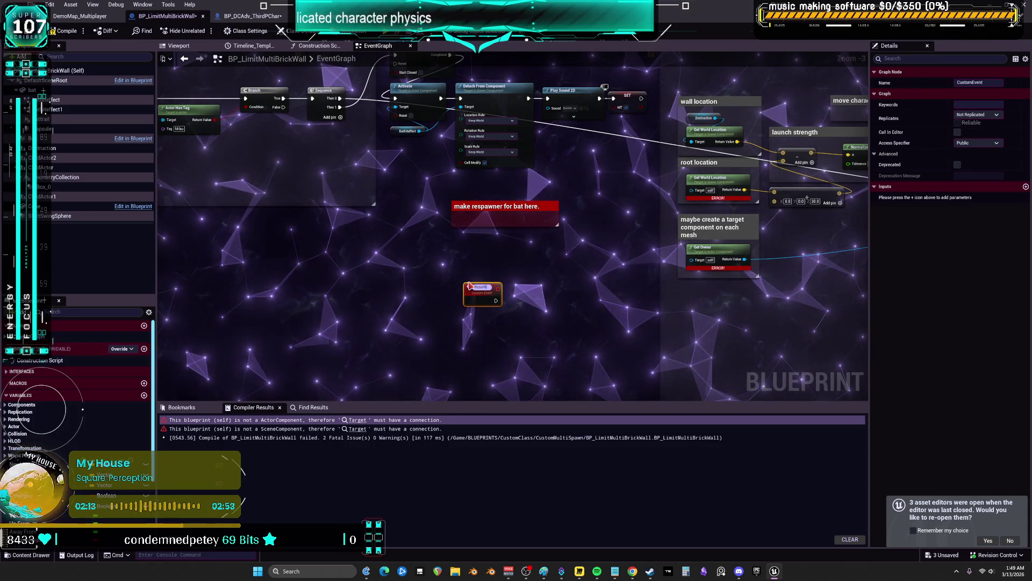
key("Return")
left_click_drag(480, 299, 477, 229)
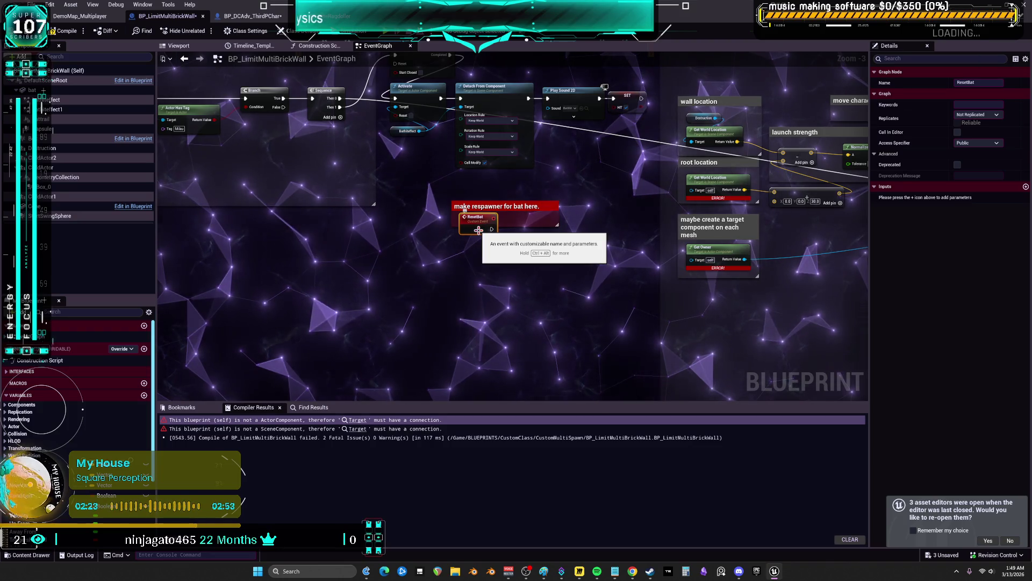
left_click_drag(585, 224, 403, 241)
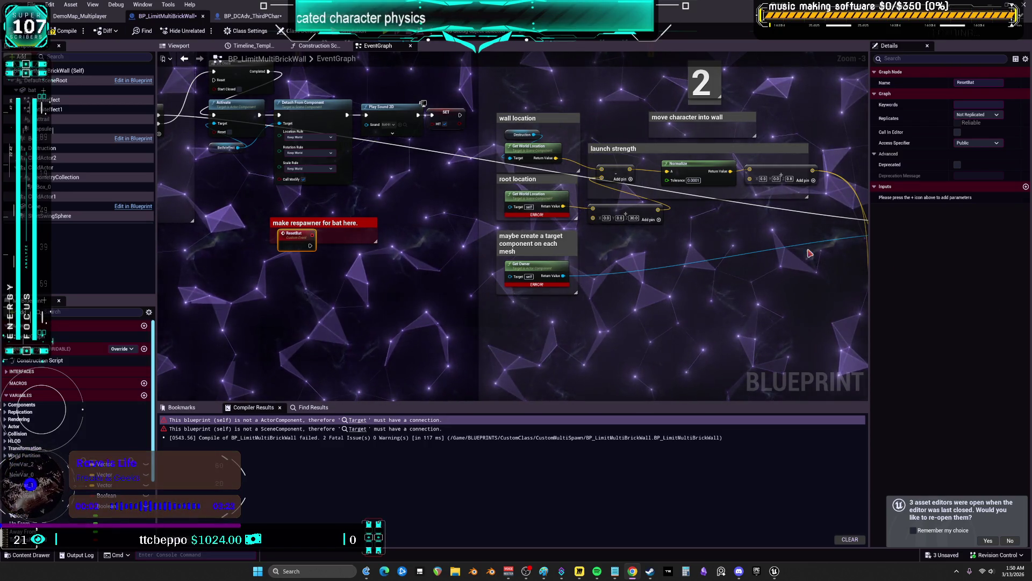
mouse_move(389, 231)
left_mouse_down()
mouse_move(435, 205)
mouse_move(399, 167)
left_mouse_up()
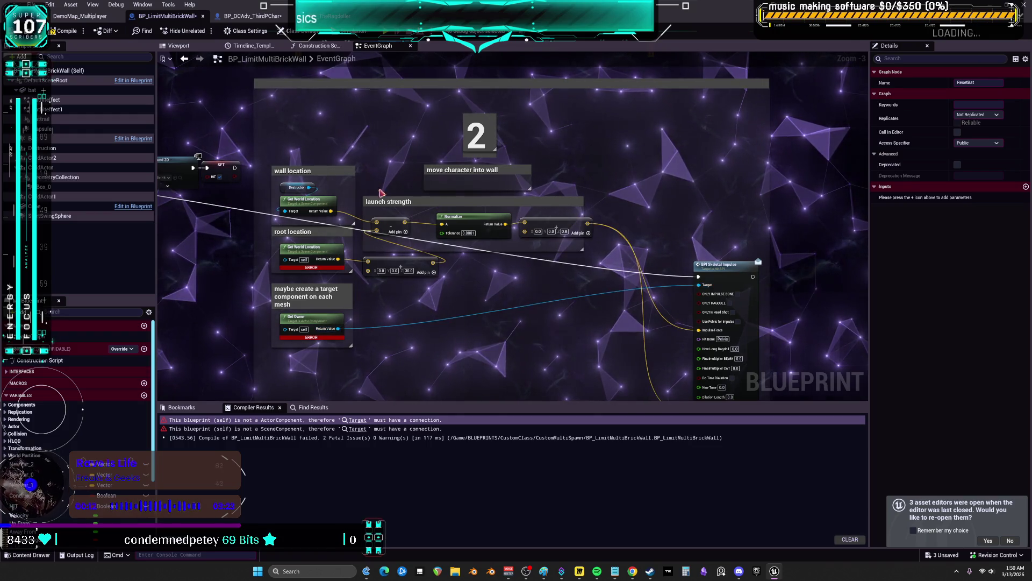
left_click(726, 270)
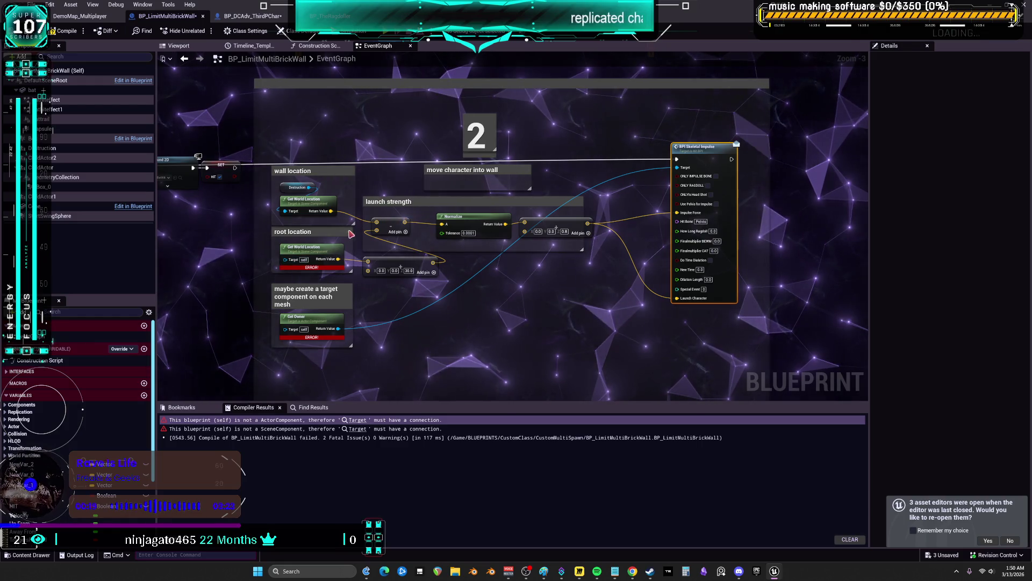
scroll(337, 217, "up", 3)
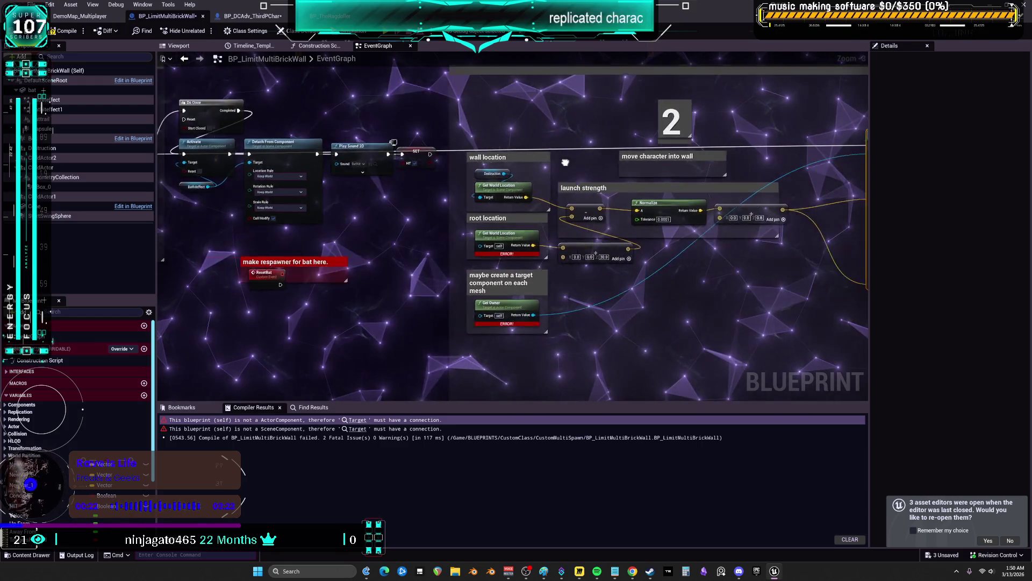
left_click_drag(326, 200, 571, 179)
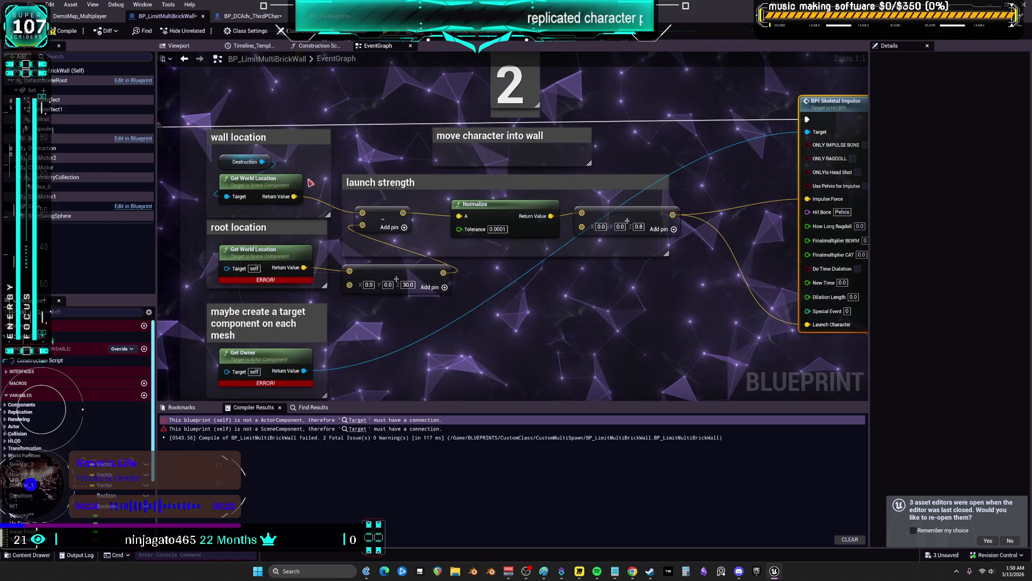
left_click(227, 161)
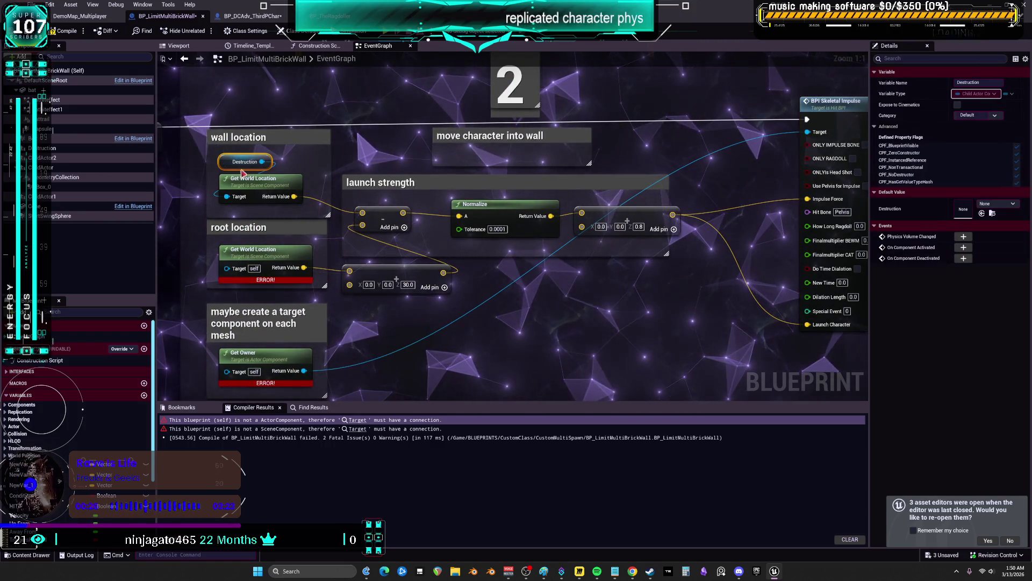
mouse_move(281, 260)
left_mouse_down()
mouse_move(855, 243)
mouse_move(761, 240)
left_mouse_up()
scroll(538, 256, "down", 4)
mouse_move(313, 179)
left_mouse_down()
mouse_move(678, 272)
mouse_move(651, 274)
mouse_move(674, 254)
left_mouse_up()
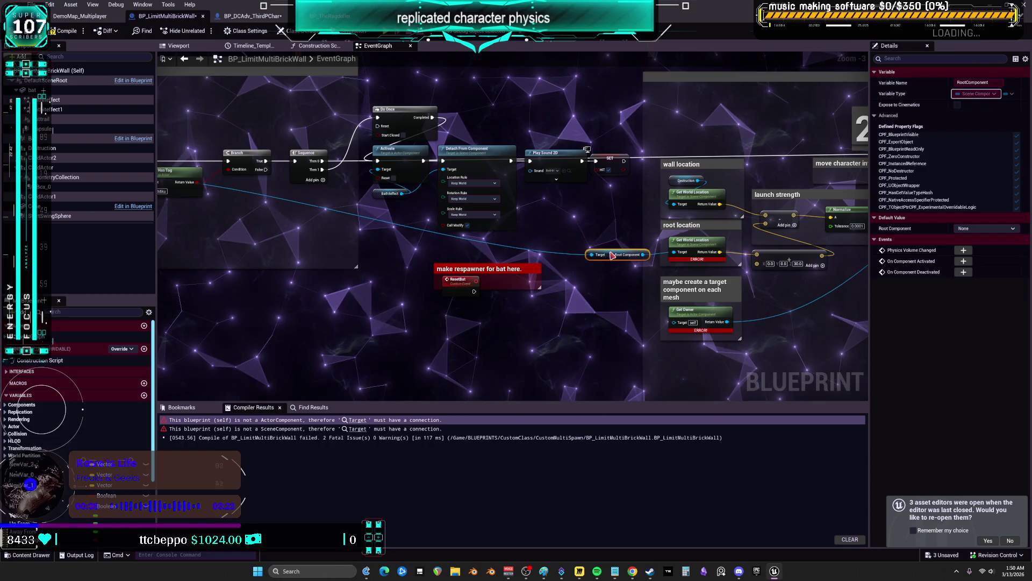
scroll(316, 354, "up", 3)
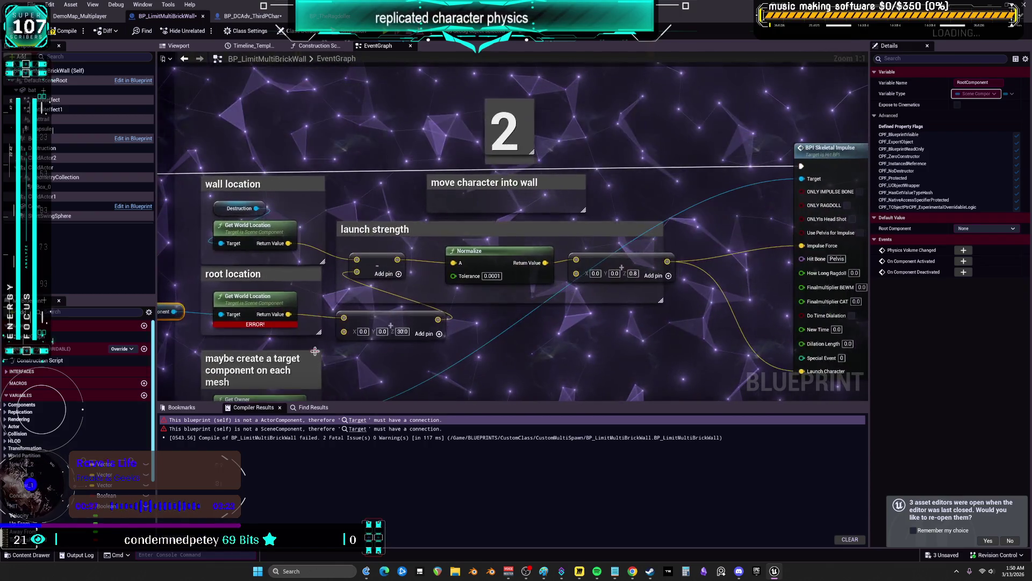
left_click_drag(296, 307, 500, 235)
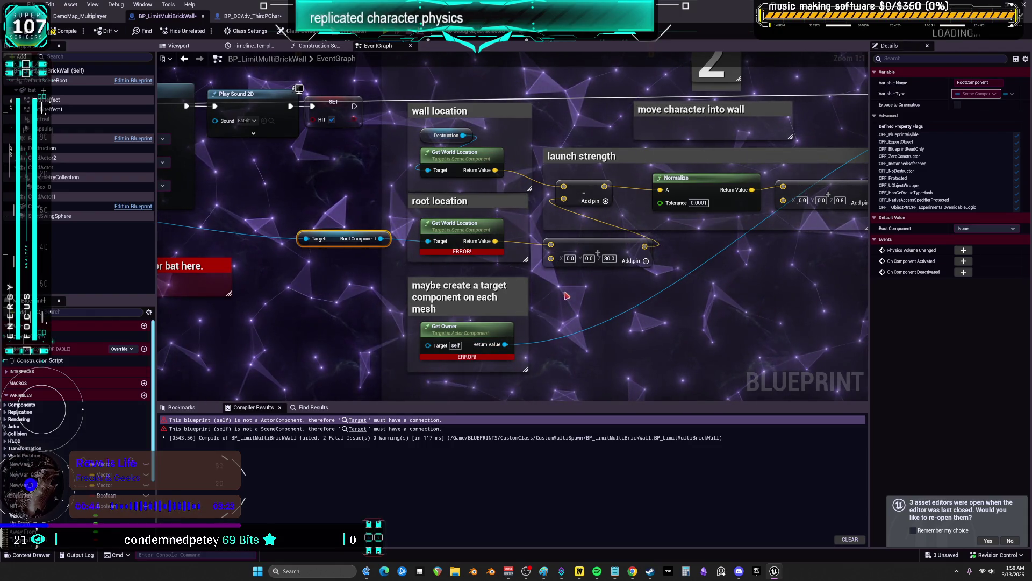
mouse_move(562, 292)
left_mouse_down()
mouse_move(430, 279)
mouse_move(390, 252)
left_mouse_up()
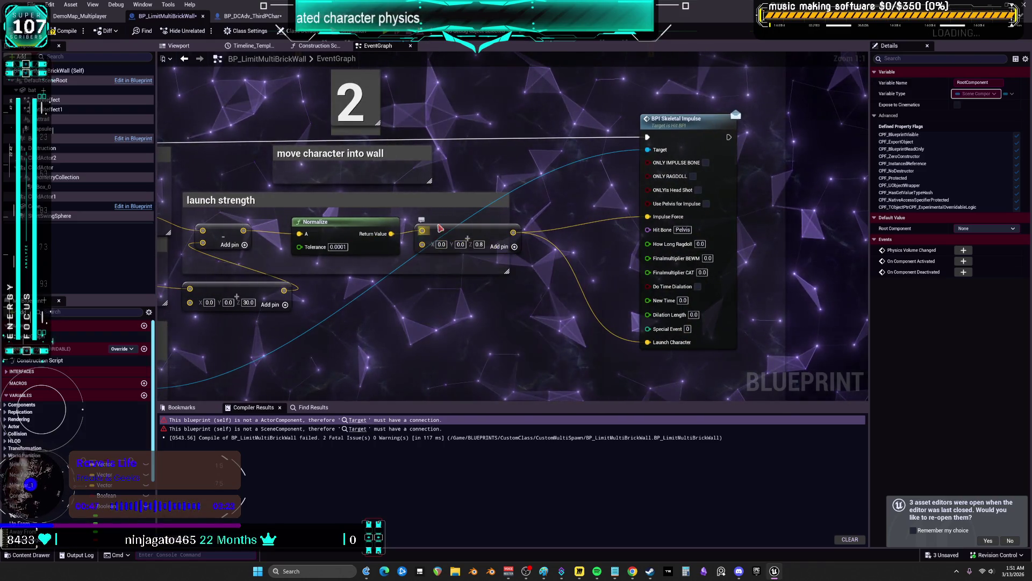
left_click(482, 248)
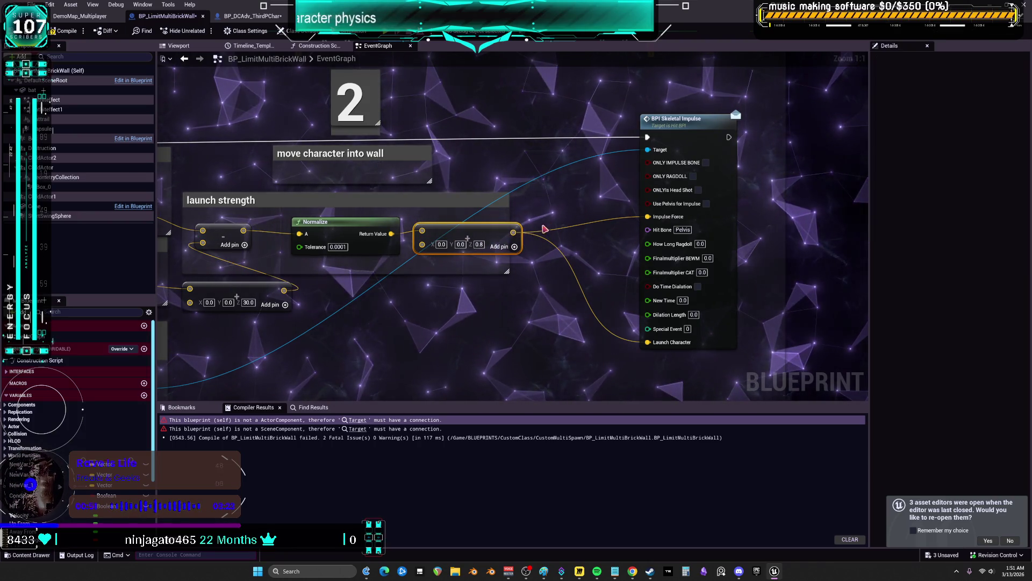
scroll(547, 226, "down", 1)
left_click_drag(240, 342, 465, 295)
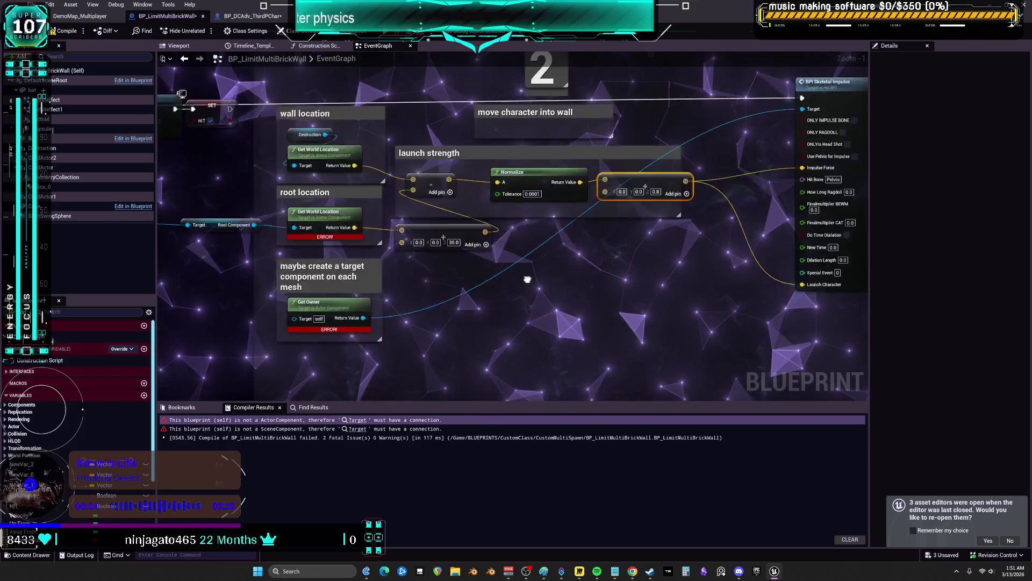
left_click_drag(370, 290, 364, 267)
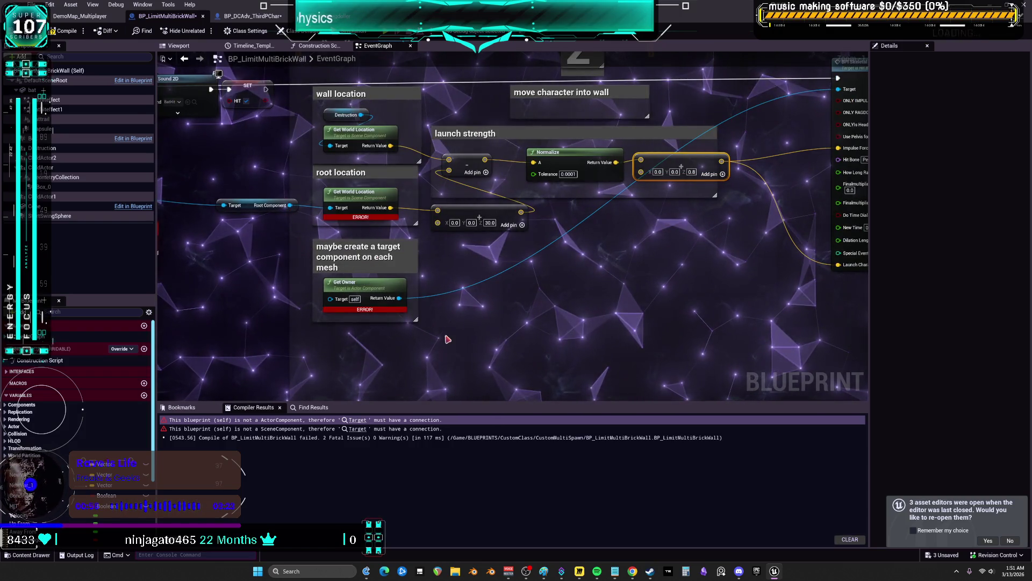
left_click_drag(333, 301, 444, 315)
left_click_drag(162, 226, 488, 233)
left_click_drag(213, 175, 311, 190)
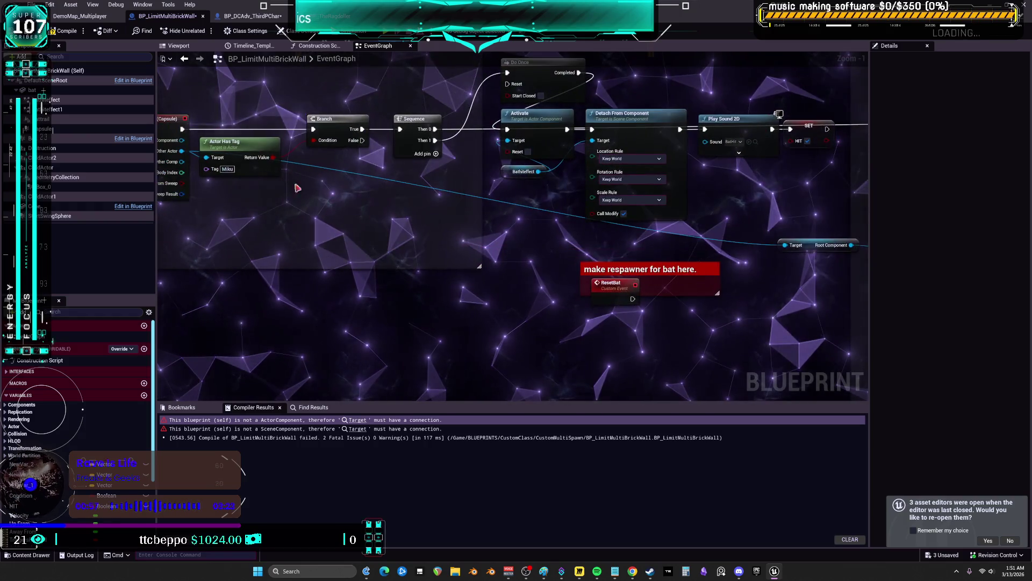
mouse_move(515, 157)
left_mouse_down()
mouse_move(1007, 166)
mouse_move(873, 171)
left_mouse_up()
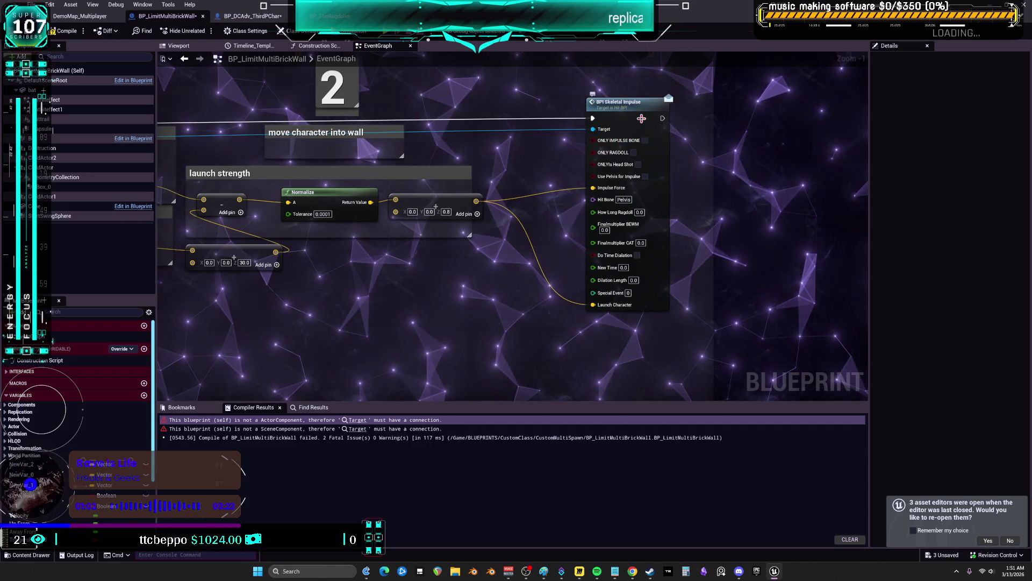
Create a custom event ROS_ImpulseBatHit set to Run on Server and Reliable.
mouse_move(646, 130)
left_mouse_down()
mouse_move(581, 119)
mouse_move(641, 199)
left_mouse_up()
right_click(696, 188)
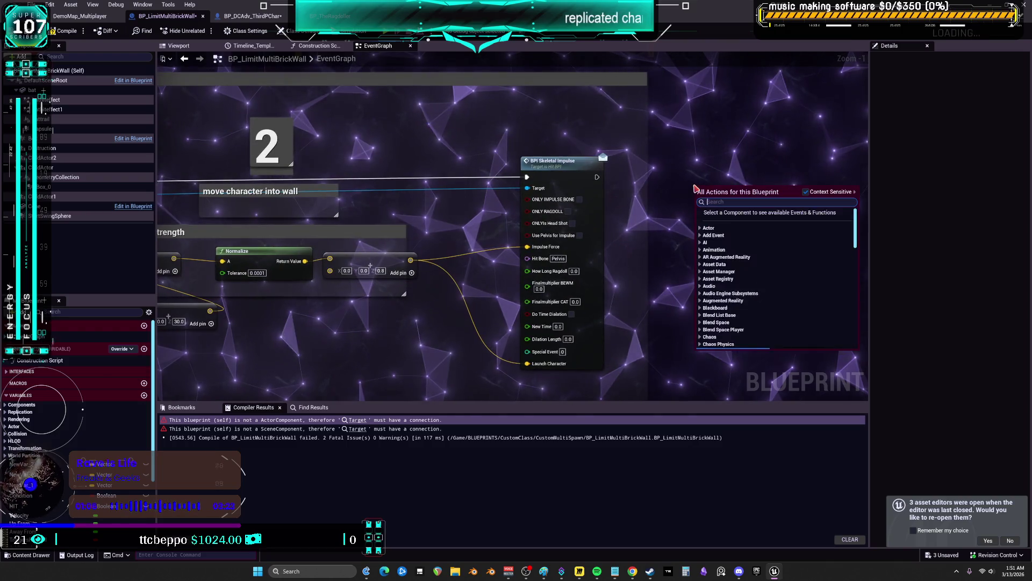
type("cus")
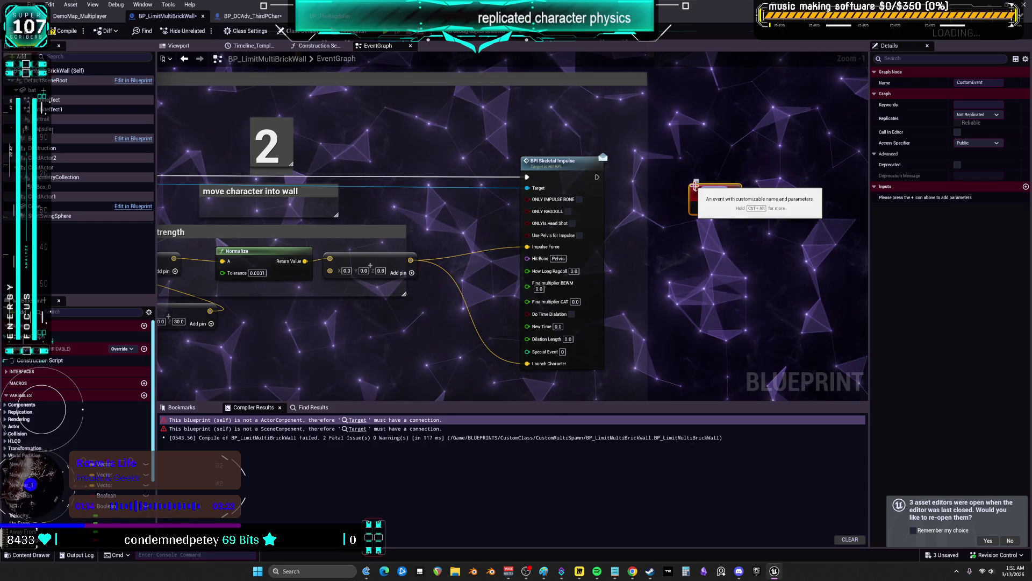
key("Return")
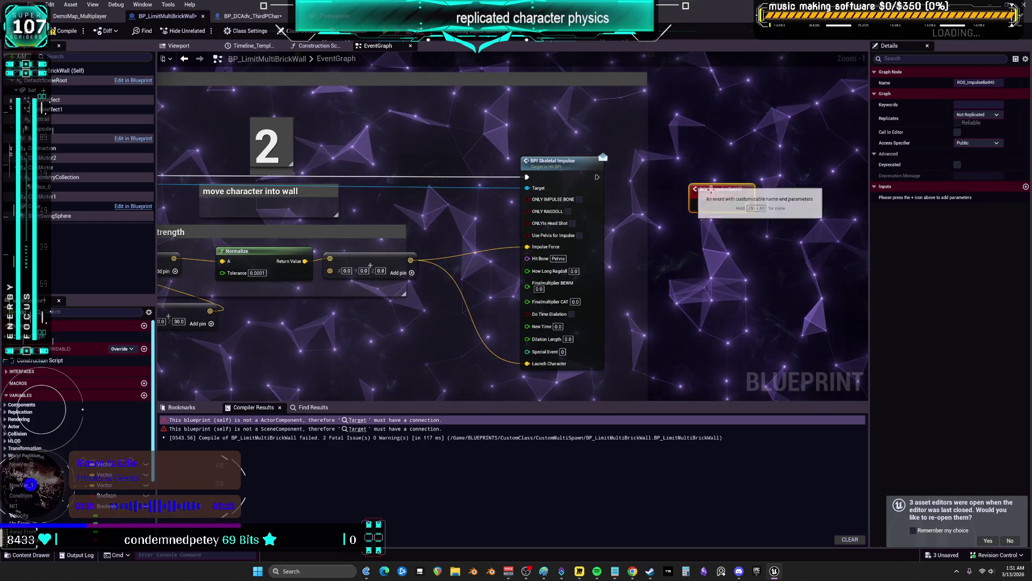
left_click_drag(722, 194, 643, 155)
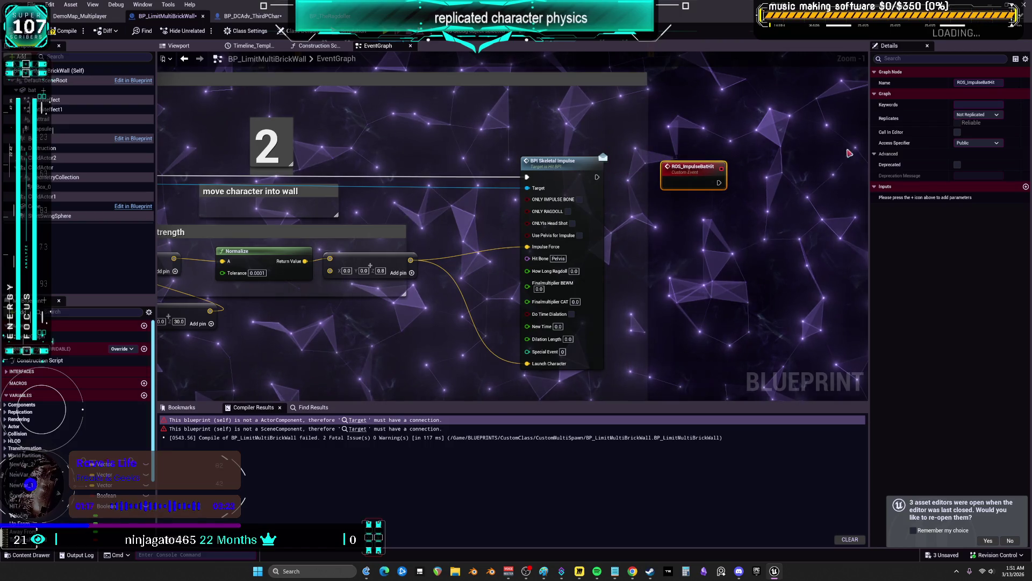
left_click(996, 114)
left_click(995, 149)
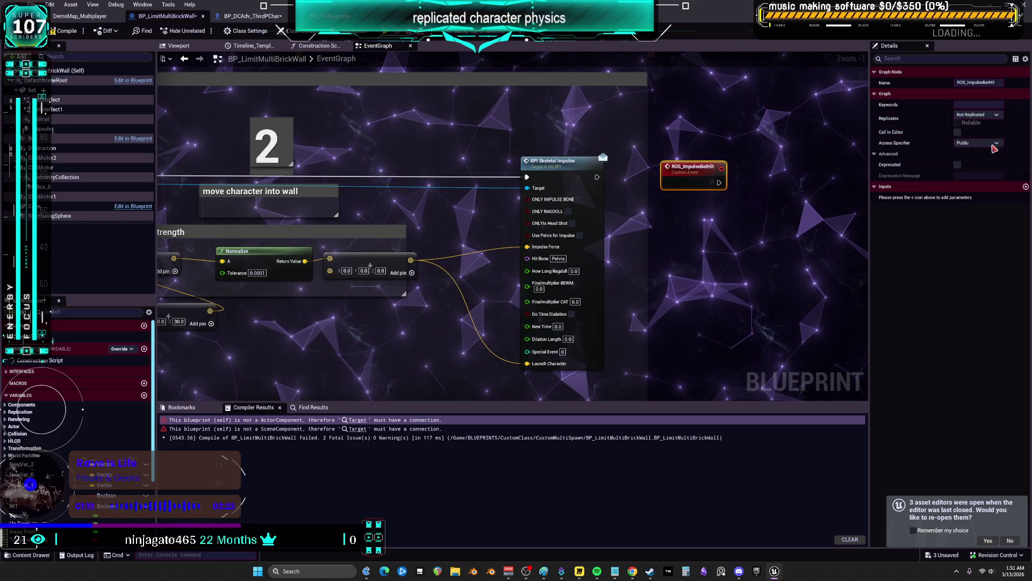
left_click(996, 114)
left_click(968, 135)
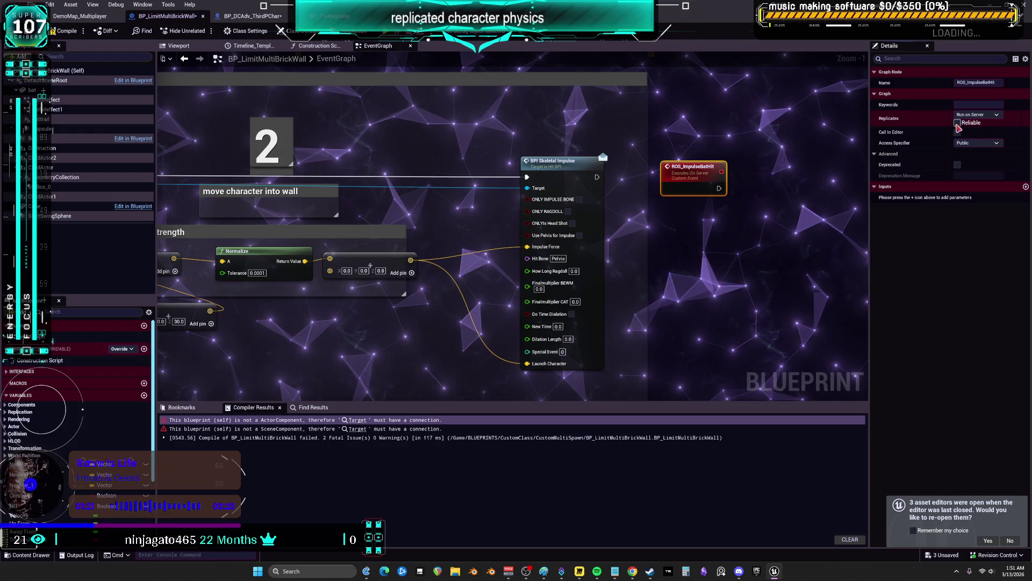
left_click(957, 123)
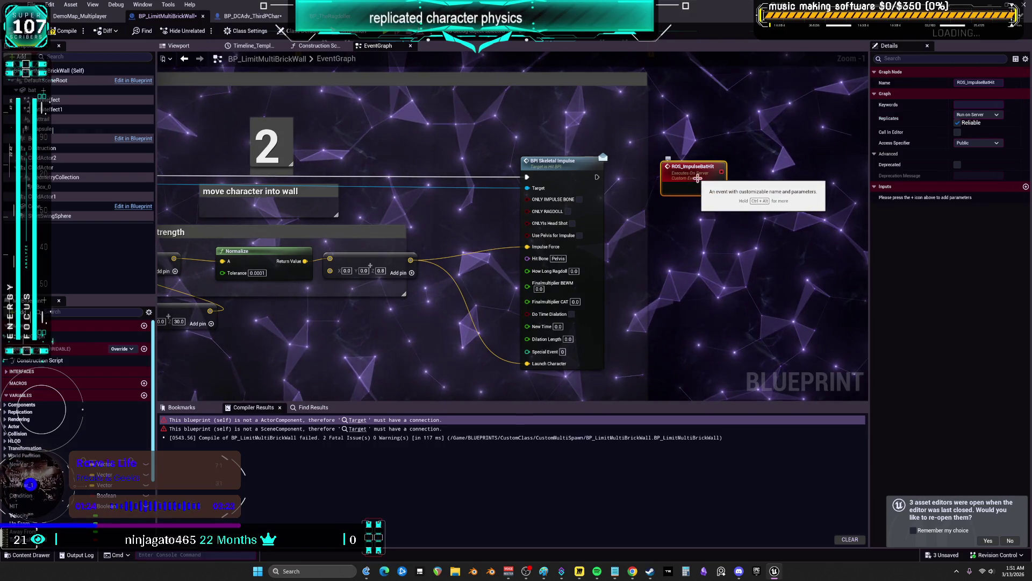
left_click(629, 181)
Add a ROS Impulse Bat Hit call, wire the event to BPI Skeletal Impulse, and enable Use Pelvis for Impulse.
right_click(438, 119)
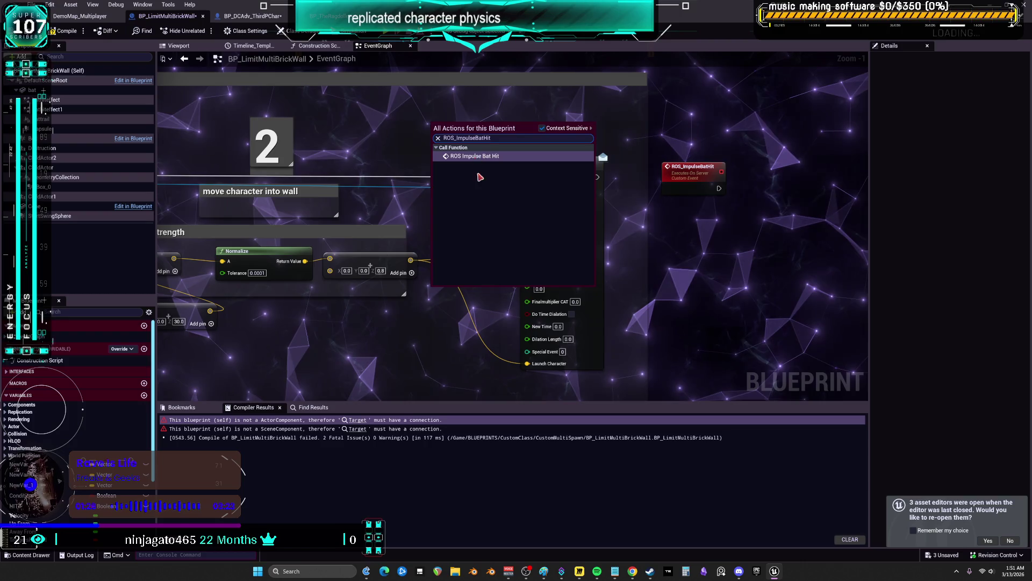
left_click(480, 173)
mouse_move(528, 178)
left_mouse_down()
mouse_move(444, 138)
mouse_move(563, 192)
mouse_move(448, 149)
mouse_move(423, 163)
left_mouse_up()
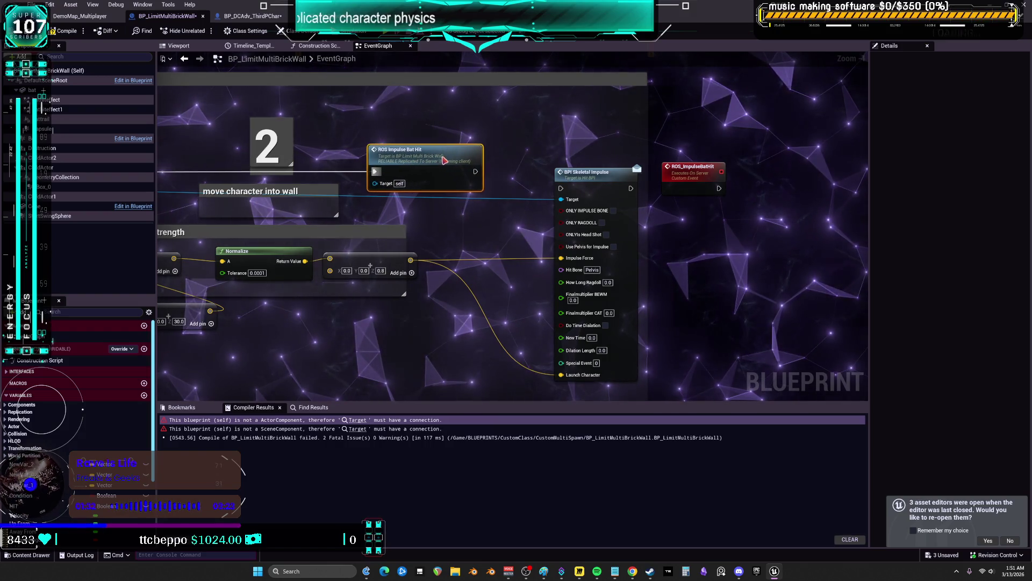
mouse_move(710, 180)
left_mouse_down()
mouse_move(540, 185)
mouse_move(619, 172)
left_mouse_up()
left_click(554, 192)
left_click_drag(554, 192, 594, 189)
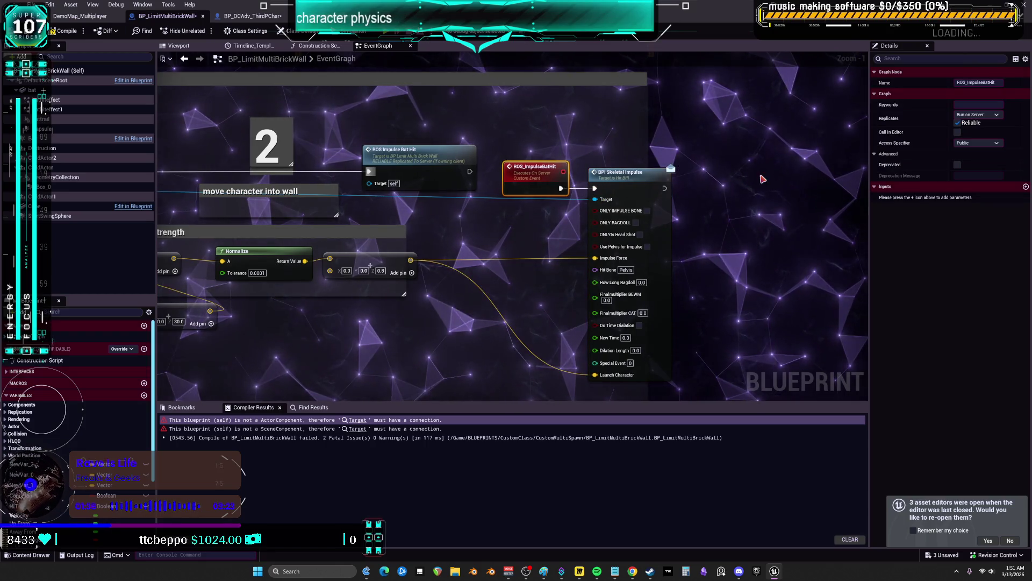
left_click(753, 182)
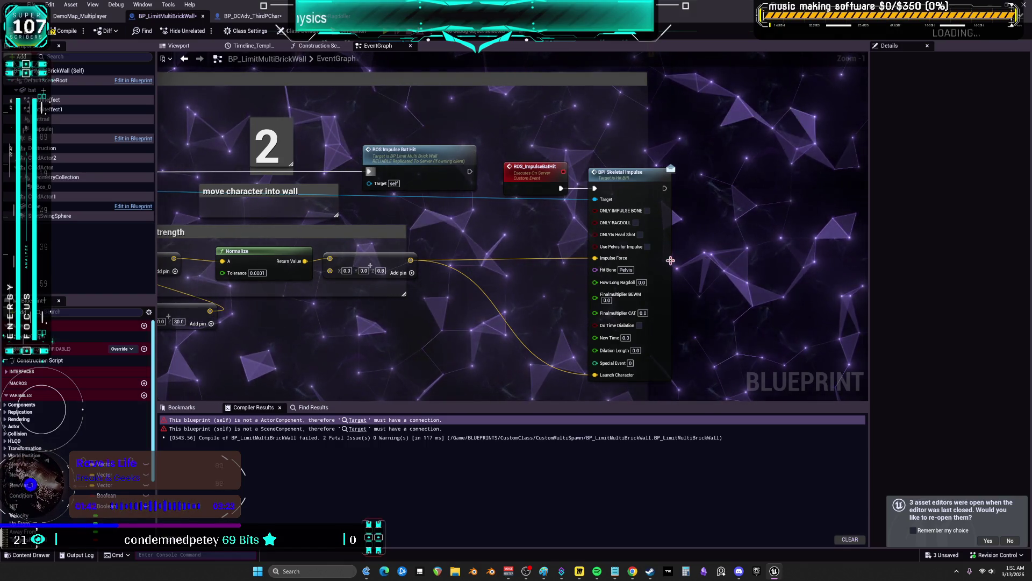
left_click(647, 247)
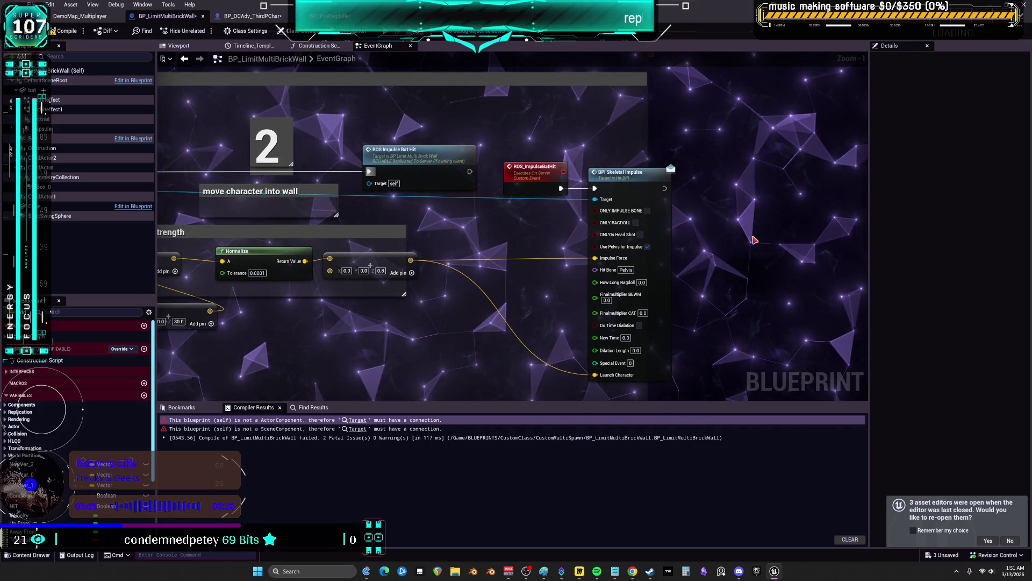
Set How Long Ragdoll 5.0, enable time dilation with New Time 0.2, Dilation Length 0.5, Finalmultiplier BEWM 5000.
left_click(641, 284)
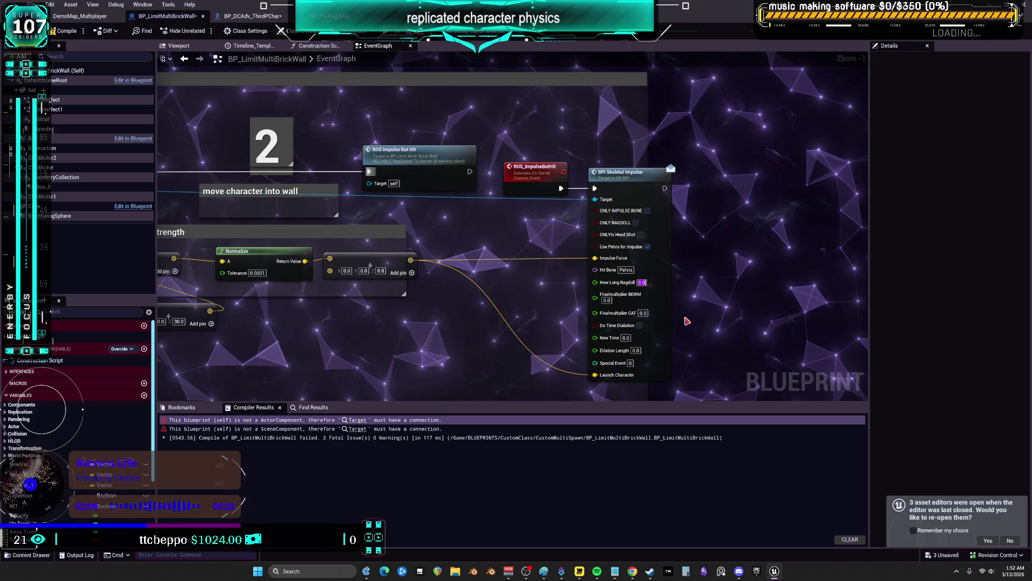
scroll(703, 320, "up", 1)
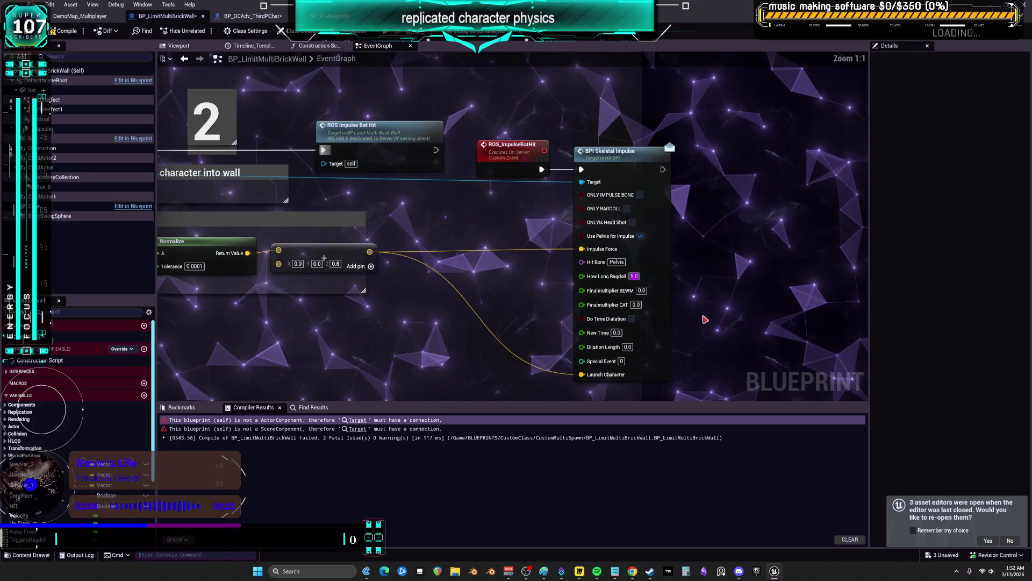
left_click(632, 319)
left_click(617, 332)
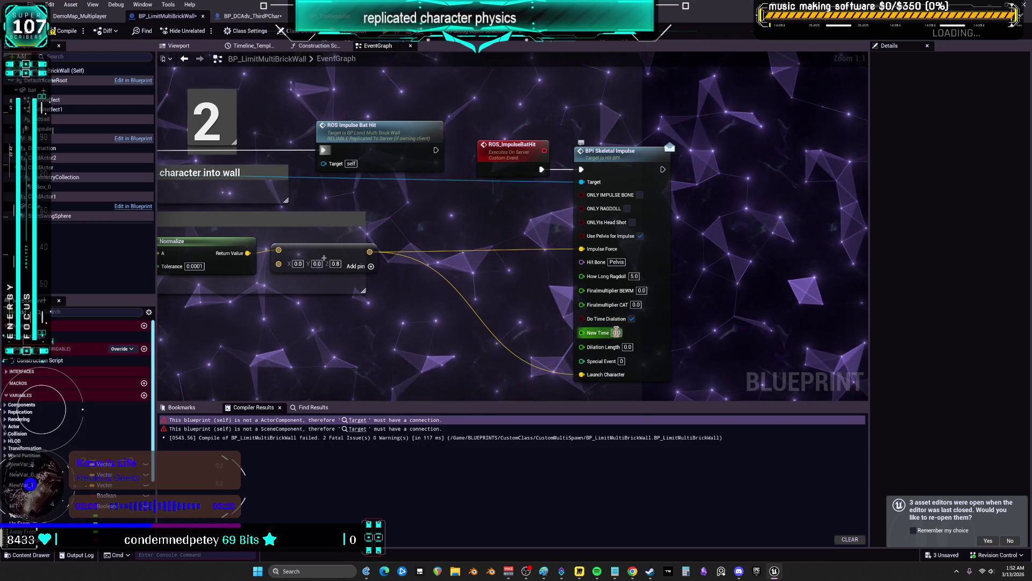
type("0.2")
left_click(628, 346)
type("1.0")
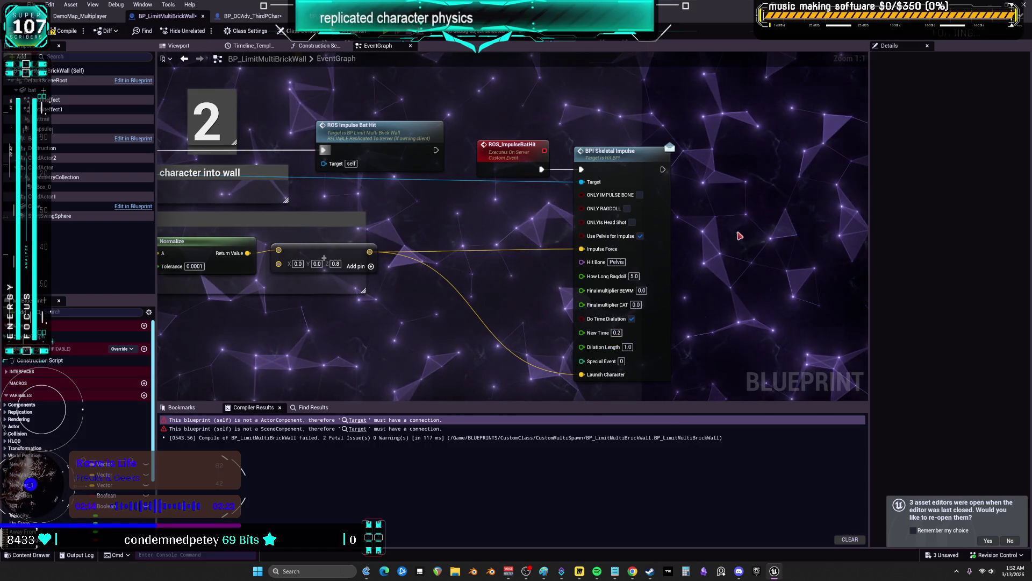
type("0.5")
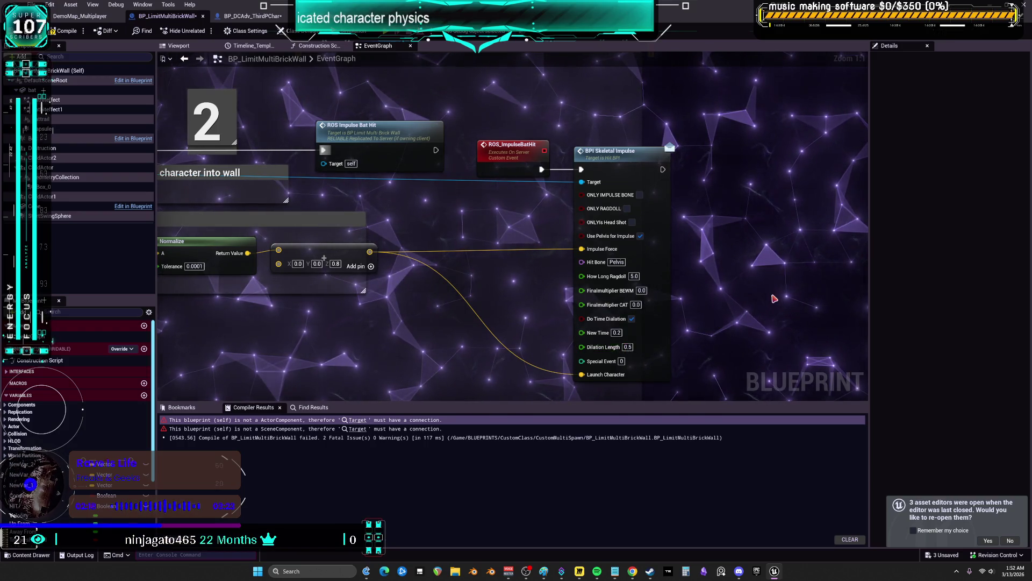
left_click(642, 290)
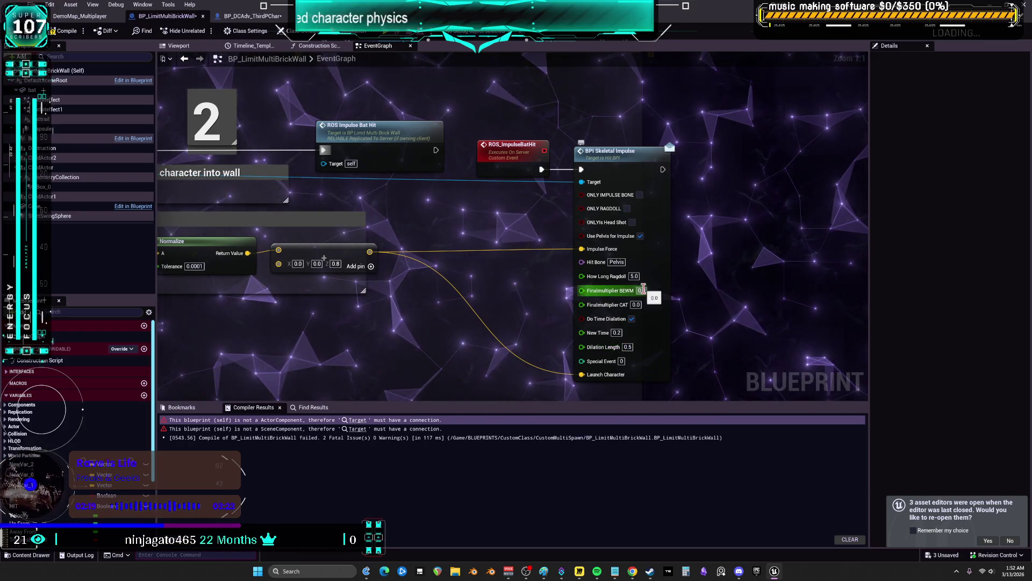
type("500")
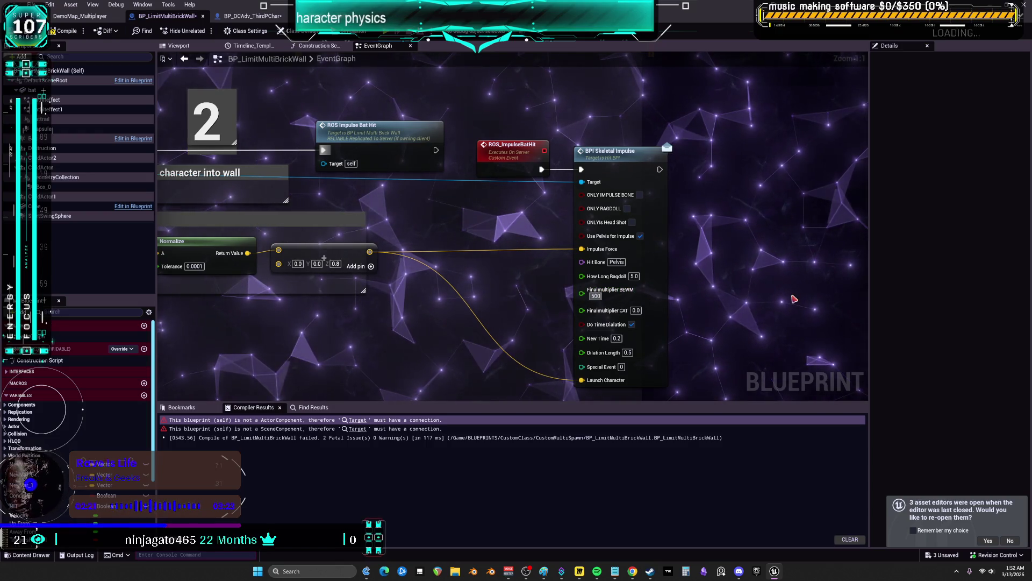
key("Return")
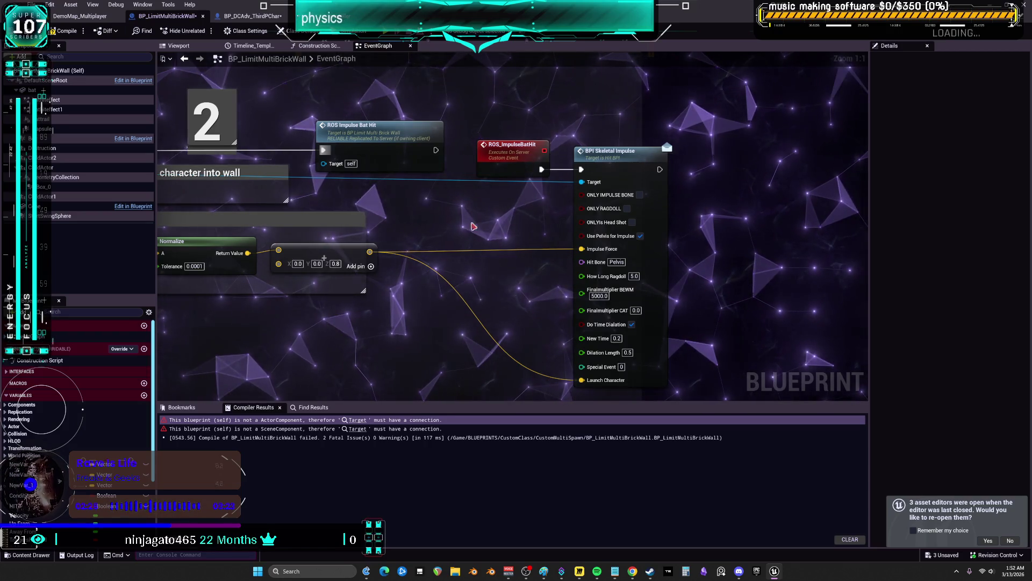
scroll(473, 219, "down", 4)
Compile the wall, then change the overlap trigger's Actor Has Tag check to Miku.
left_click_drag(329, 296, 421, 273)
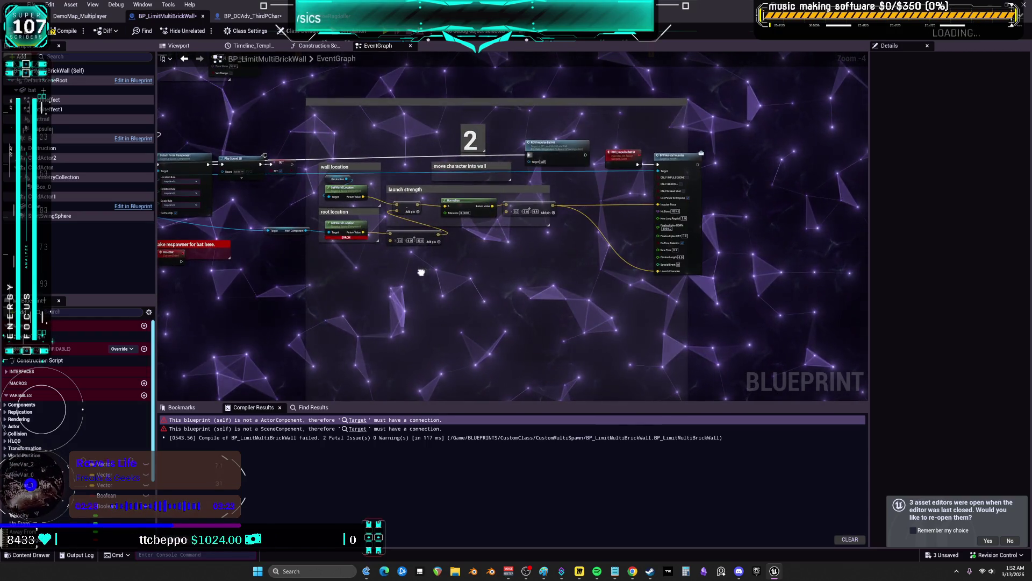
scroll(323, 239, "up", 4)
left_click(65, 30)
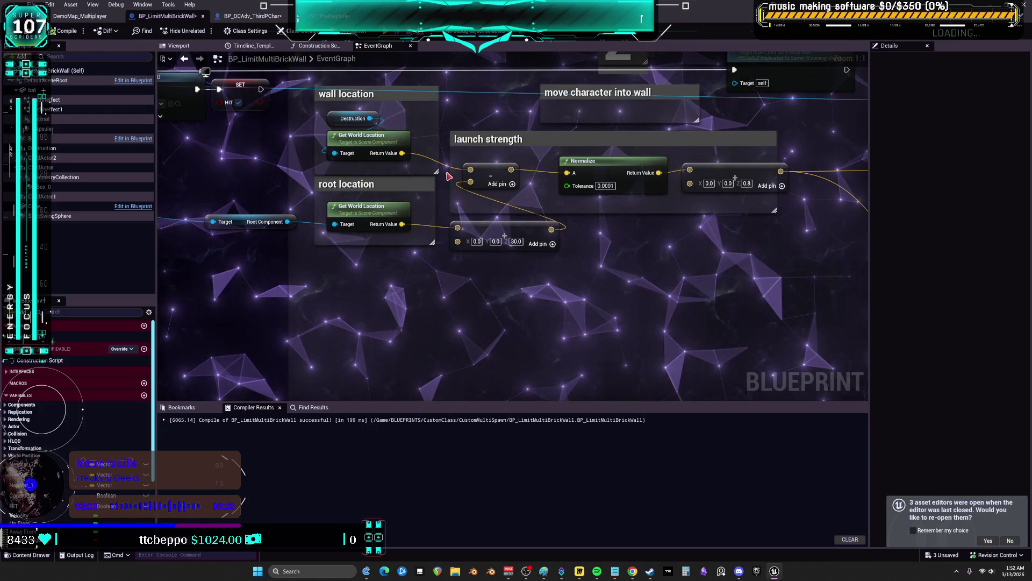
scroll(566, 217, "down", 4)
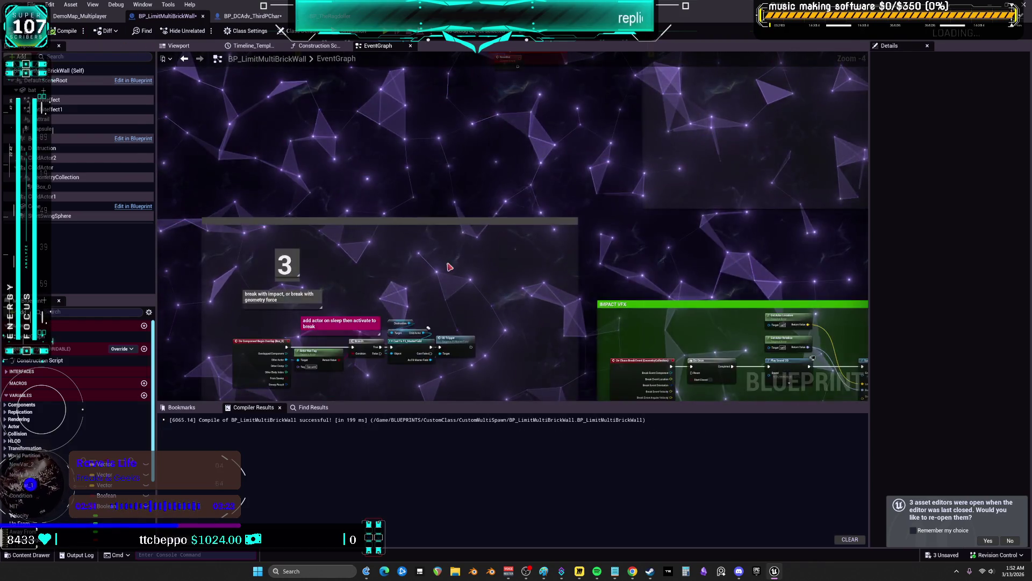
scroll(301, 323, "up", 5)
left_click(284, 245)
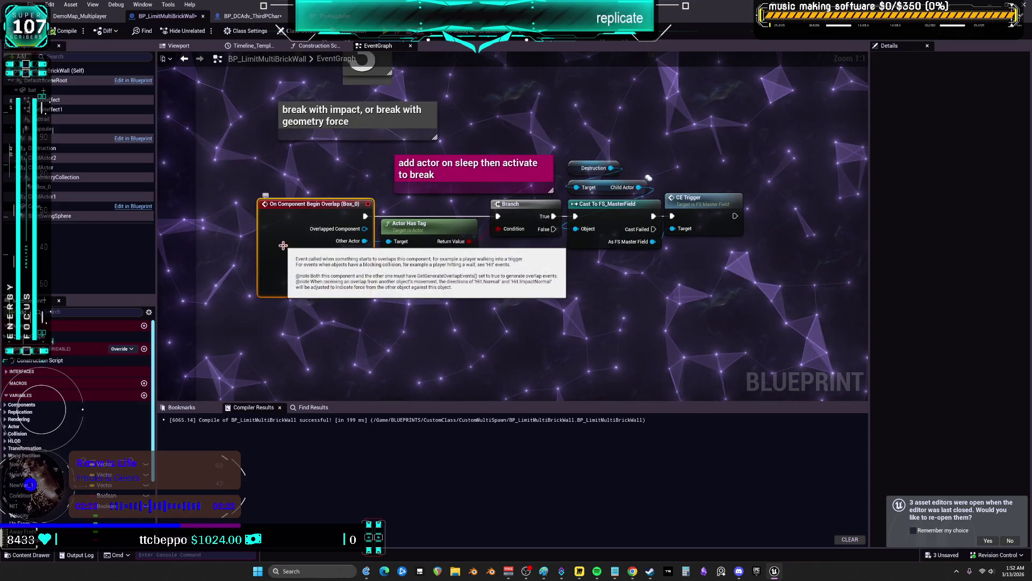
left_click_drag(577, 267, 537, 293)
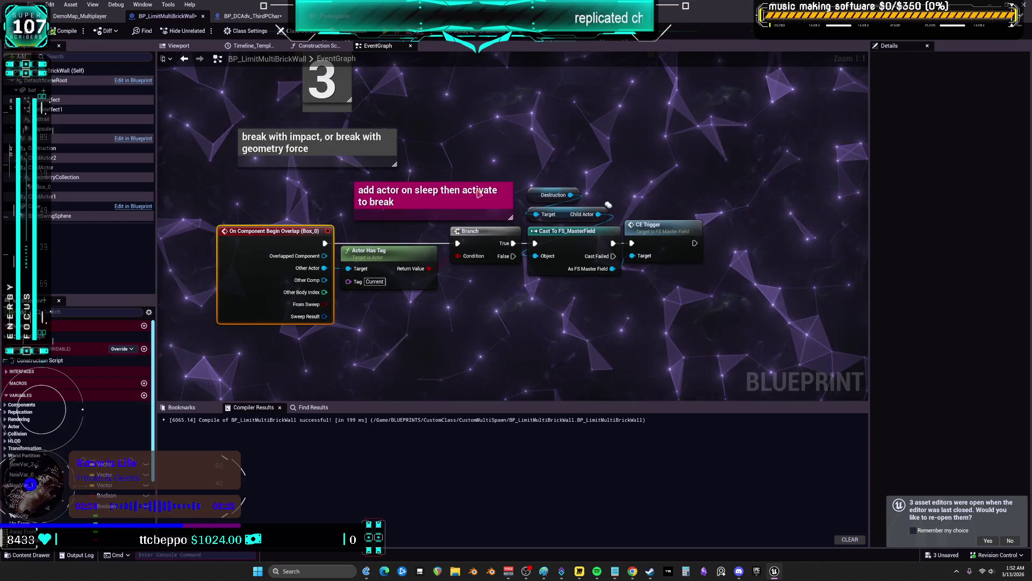
left_click(377, 281)
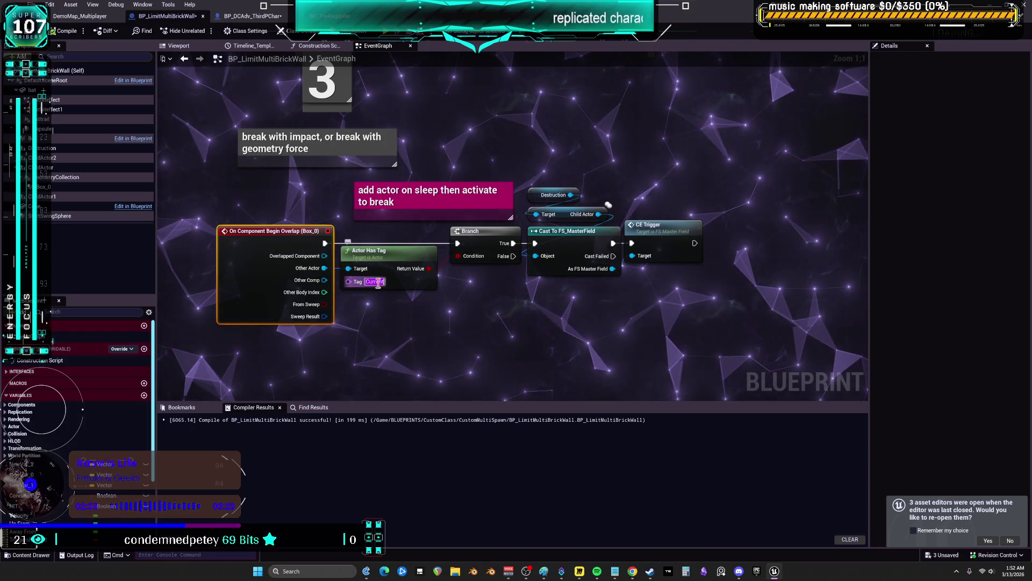
type("Miku")
key("Return")
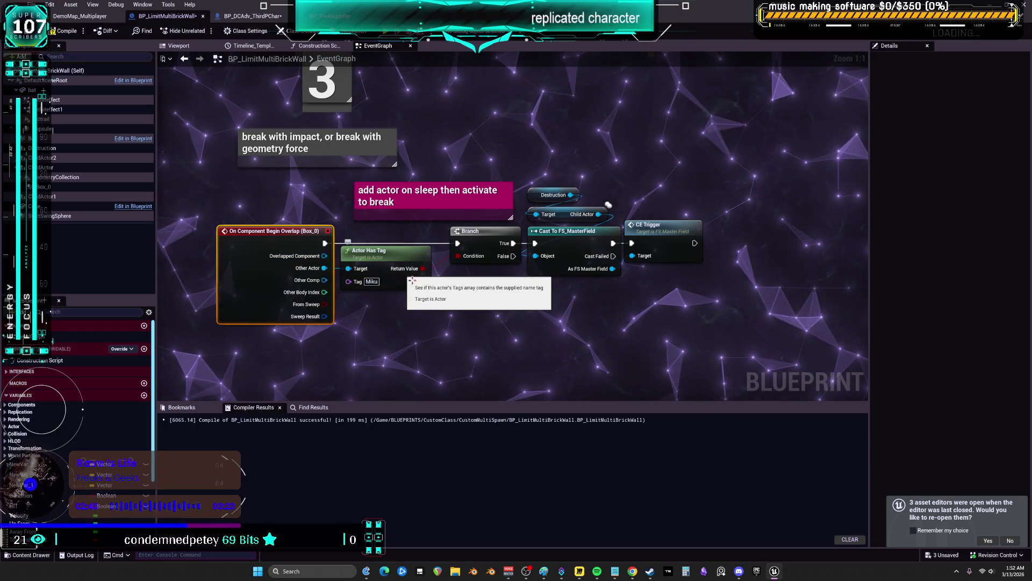
left_click(496, 308)
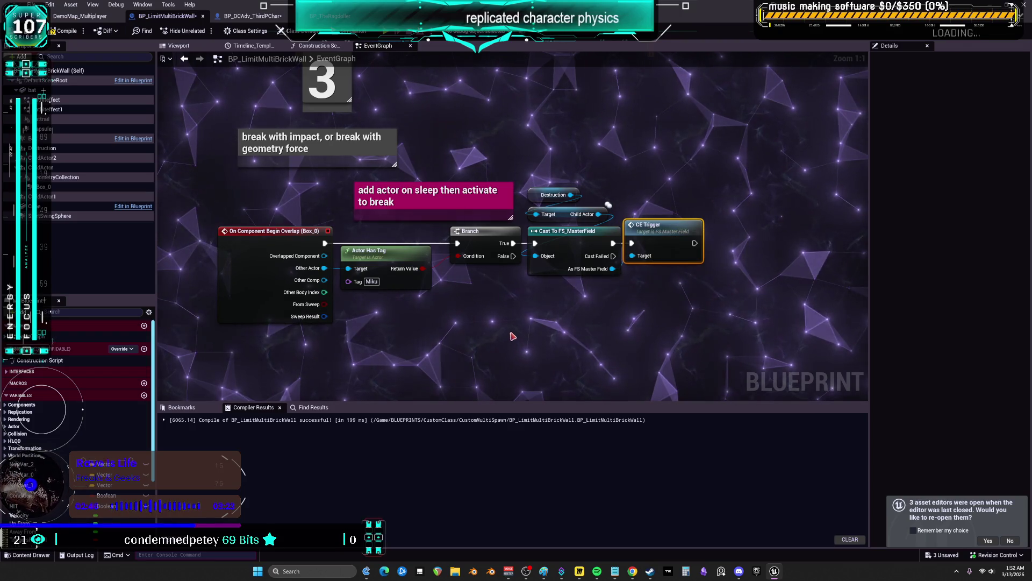
Recompile the brick wall blueprint and open FS_MasterField's CE Trigger event.
key("F7")
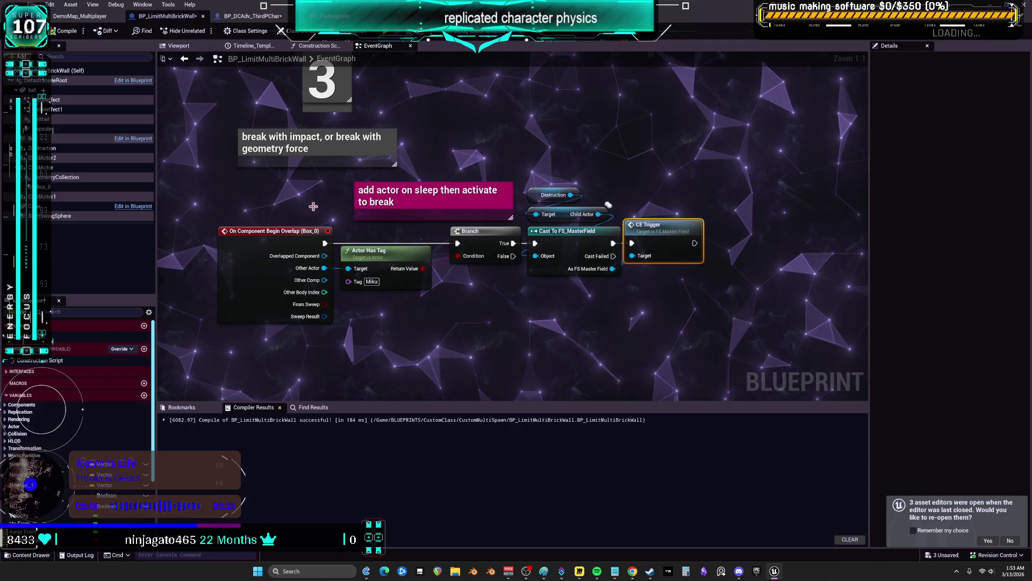
scroll(686, 189, "down", 4)
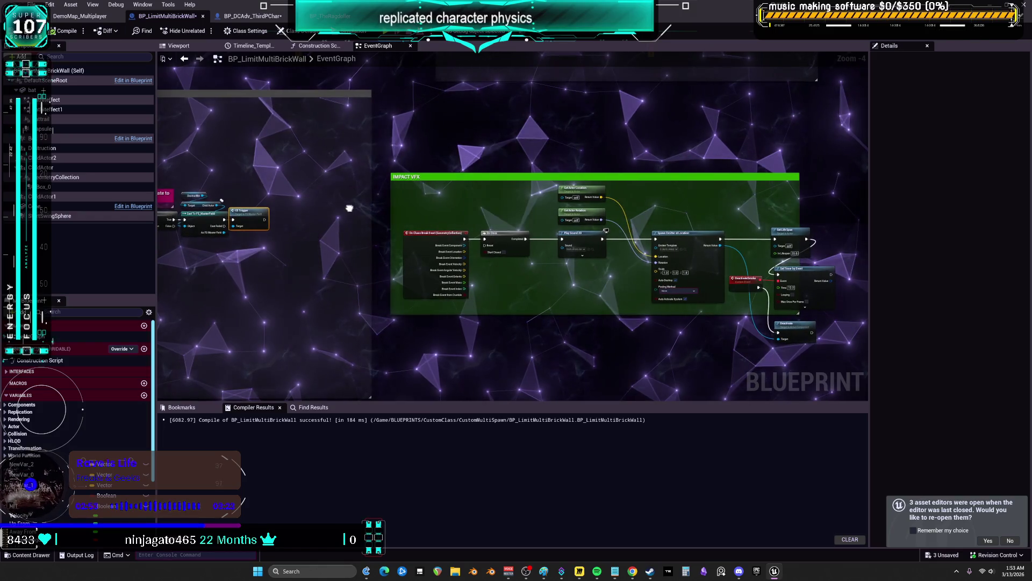
scroll(497, 206, "up", 3)
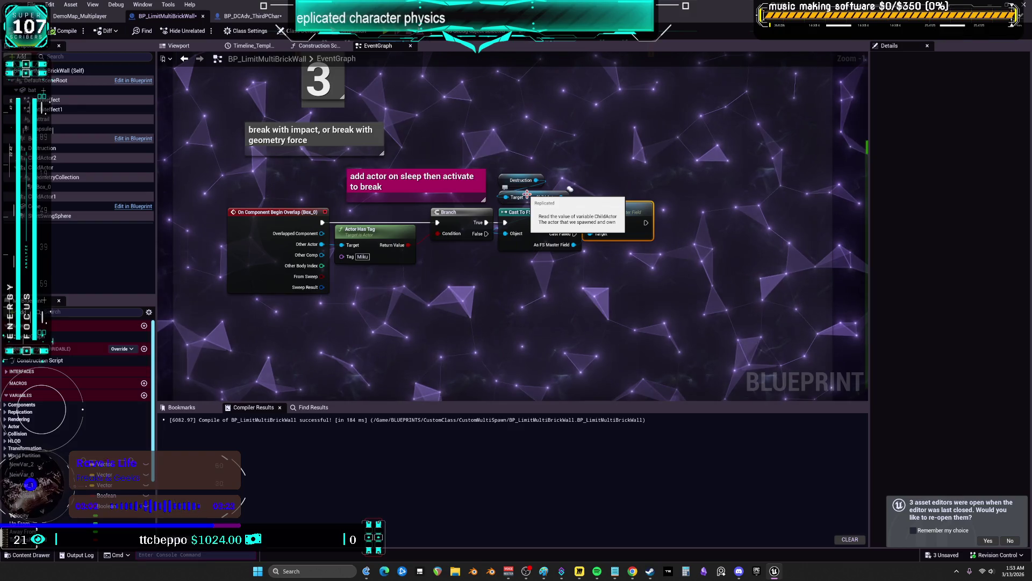
double_click(623, 215)
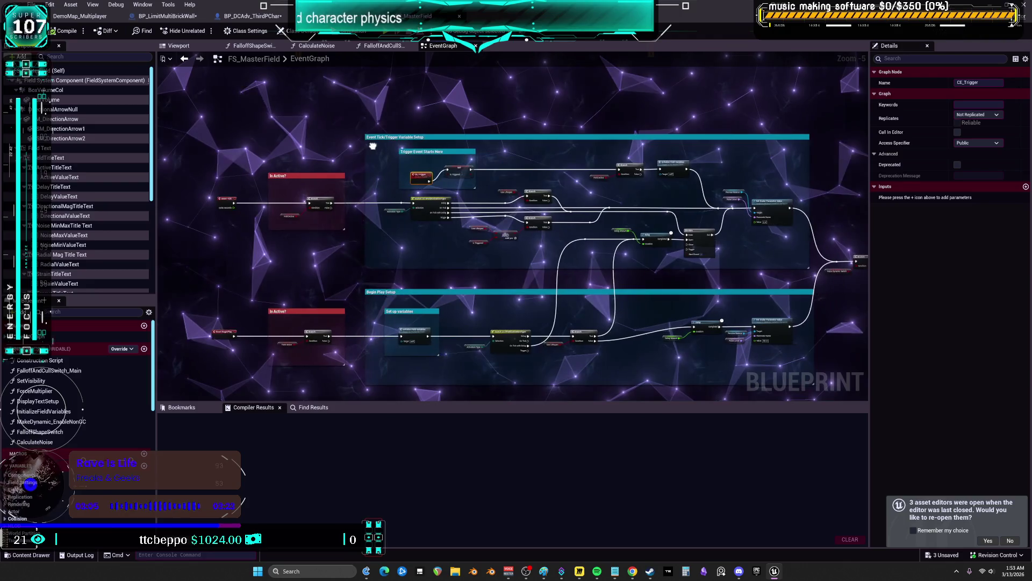
left_click(893, 58)
type("repli")
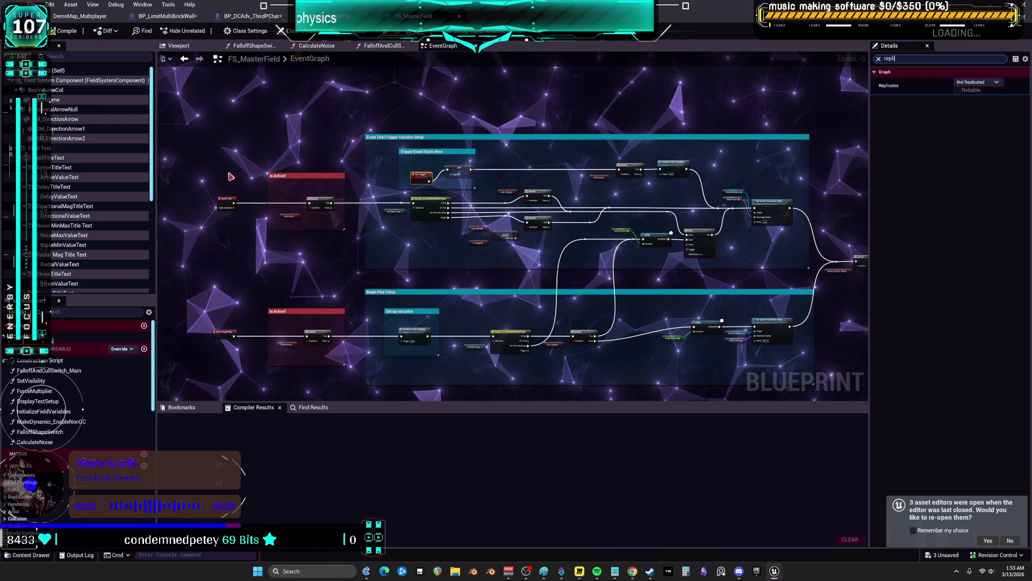
left_click_drag(591, 195, 201, 192)
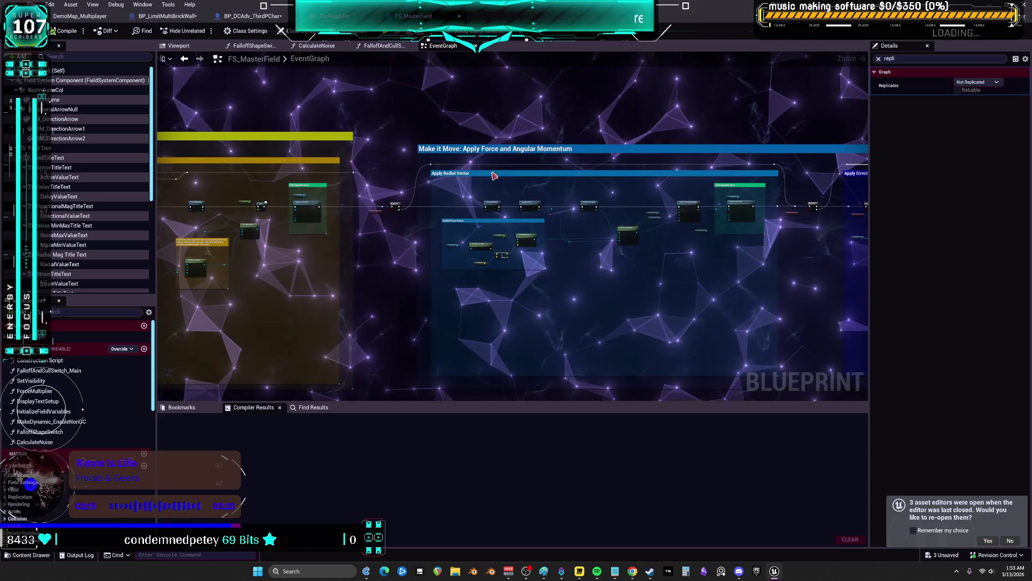
left_click(331, 15)
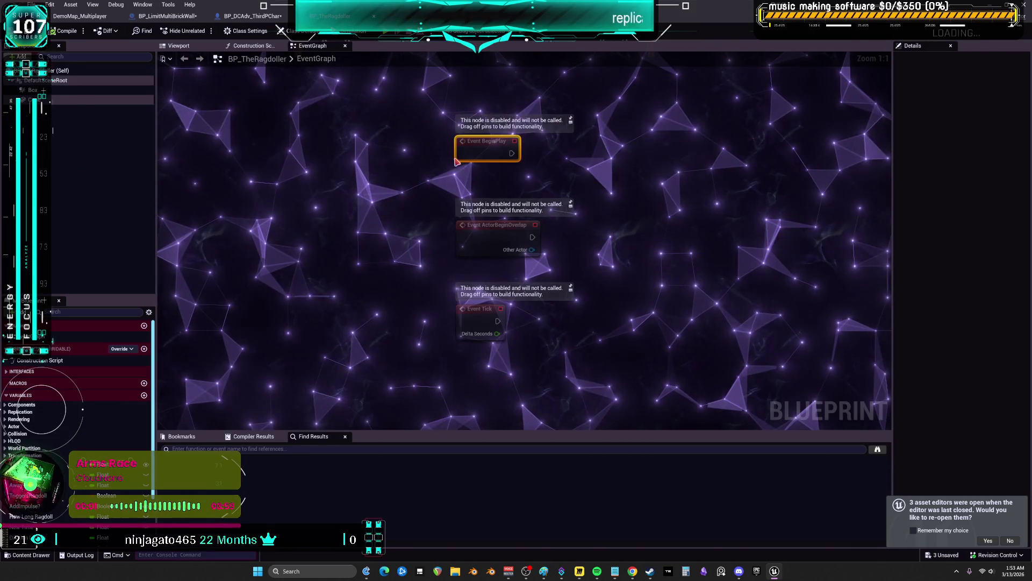
left_click(252, 15)
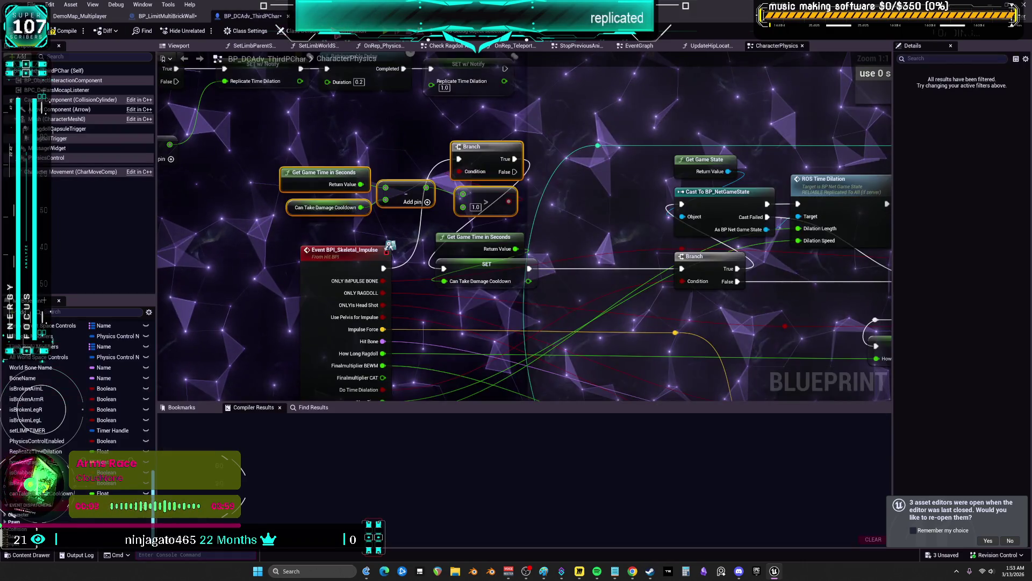
left_click(183, 18)
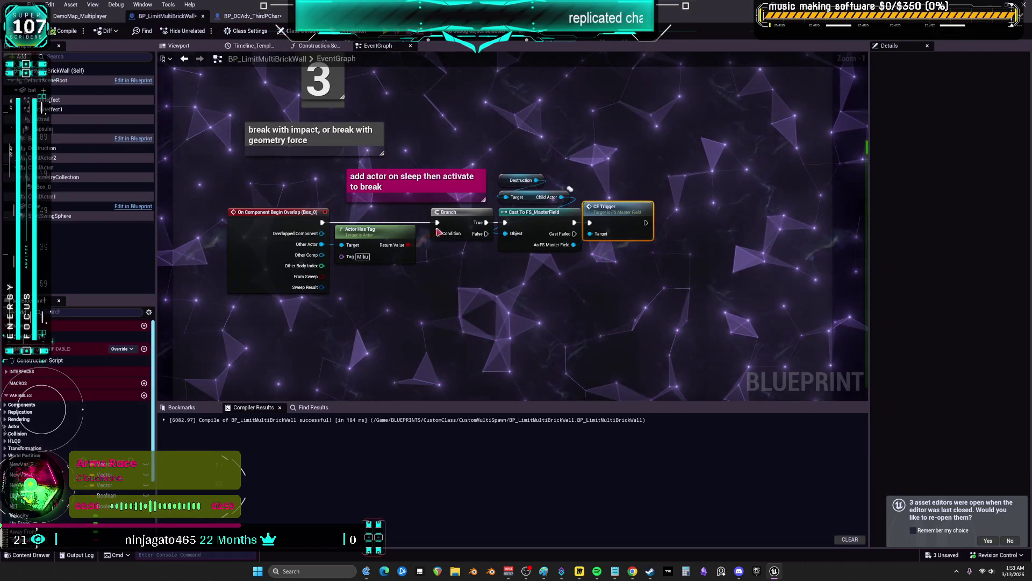
Enable Component Replicates on the Box_0 trigger component and recompile the wall blueprint.
left_click_drag(626, 288, 490, 305)
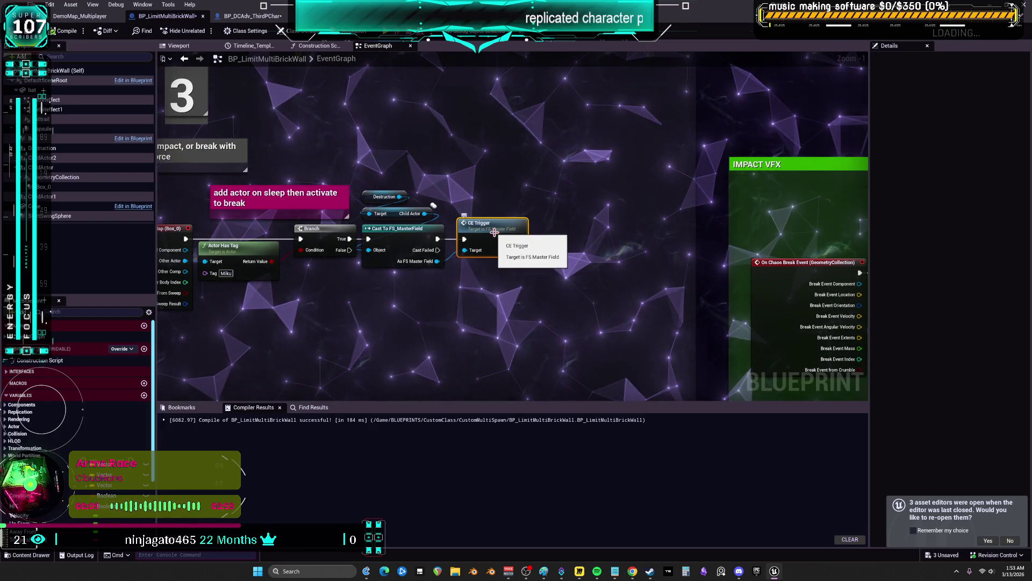
left_click_drag(494, 232, 566, 217)
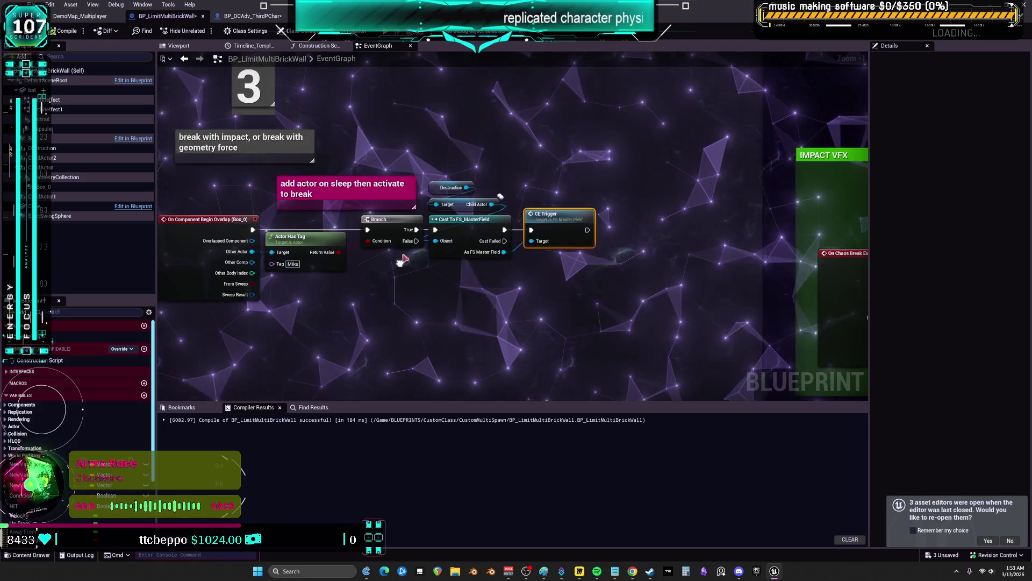
left_click(215, 214)
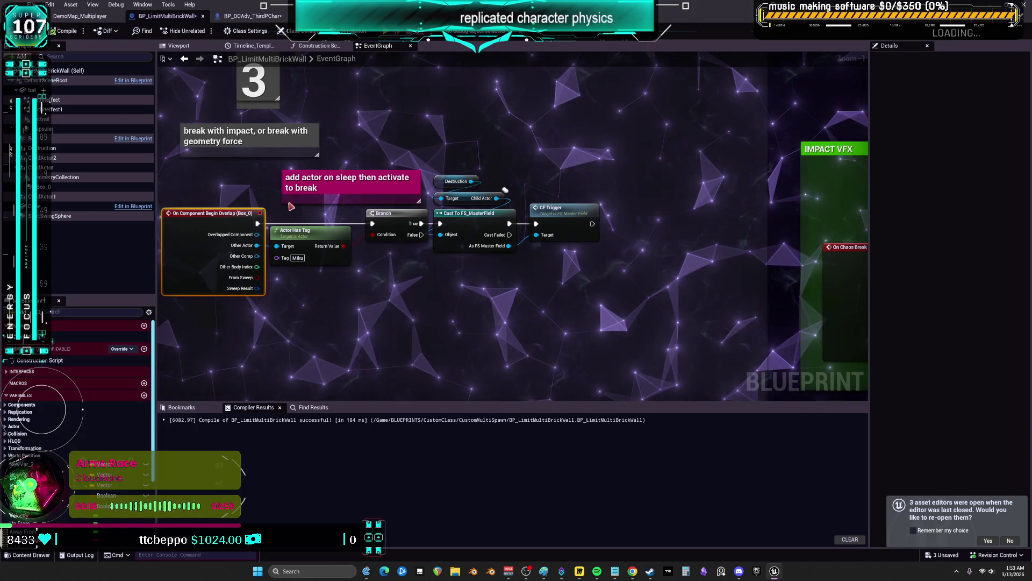
mouse_move(208, 220)
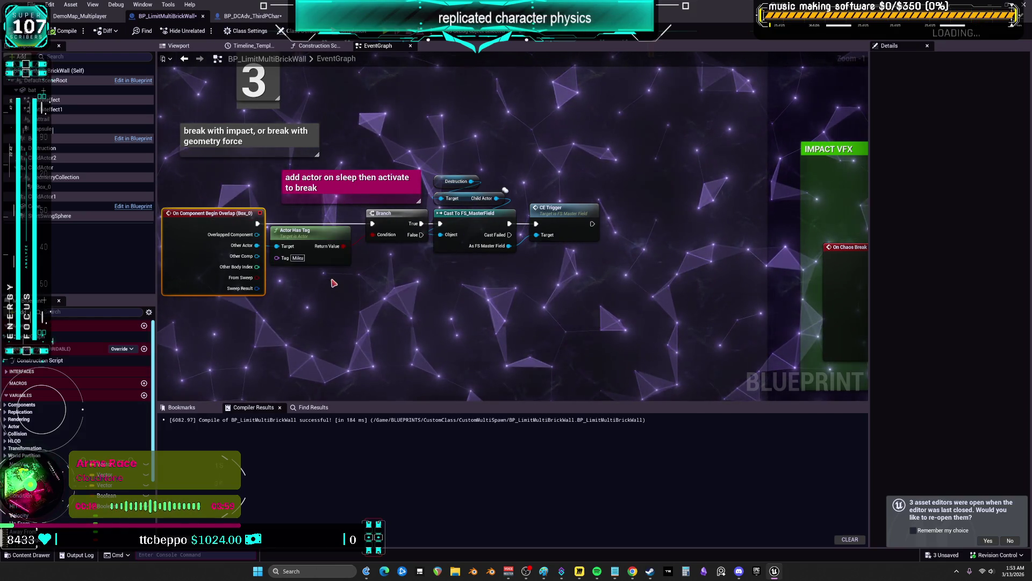
left_click(193, 49)
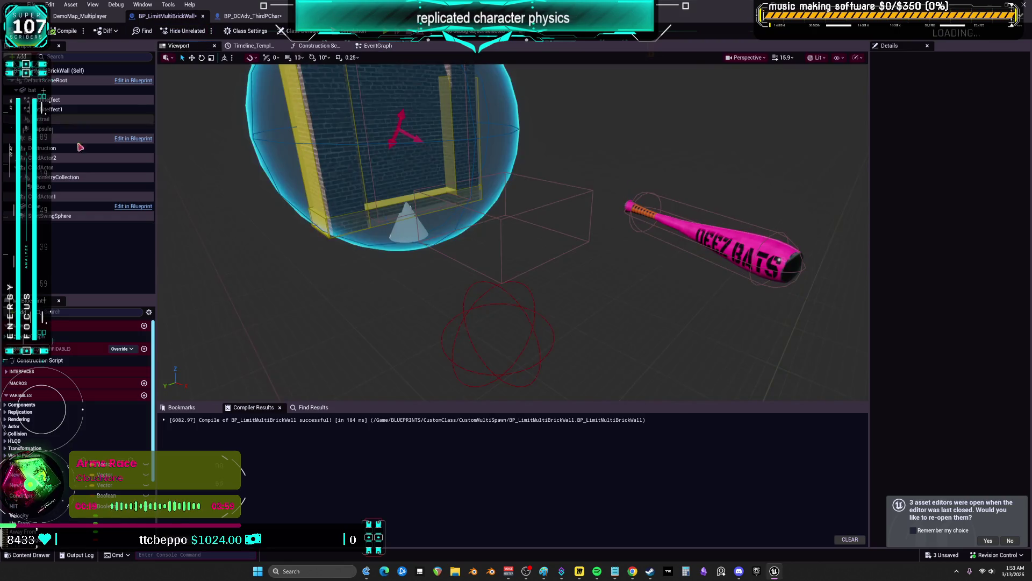
left_click(43, 186)
key("f")
left_click_drag(538, 231, 408, 232)
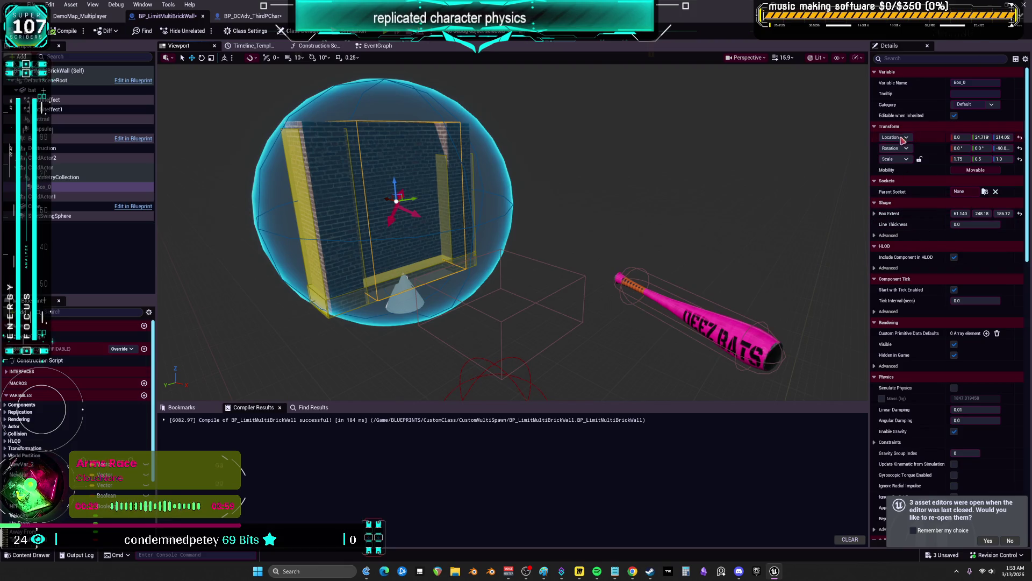
left_click(908, 61)
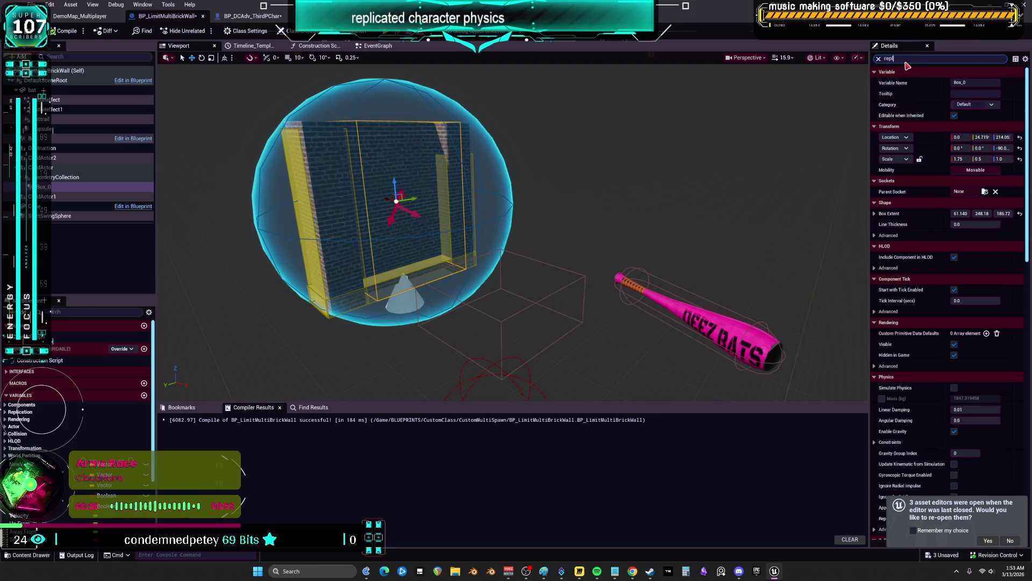
type("i")
left_click(957, 105)
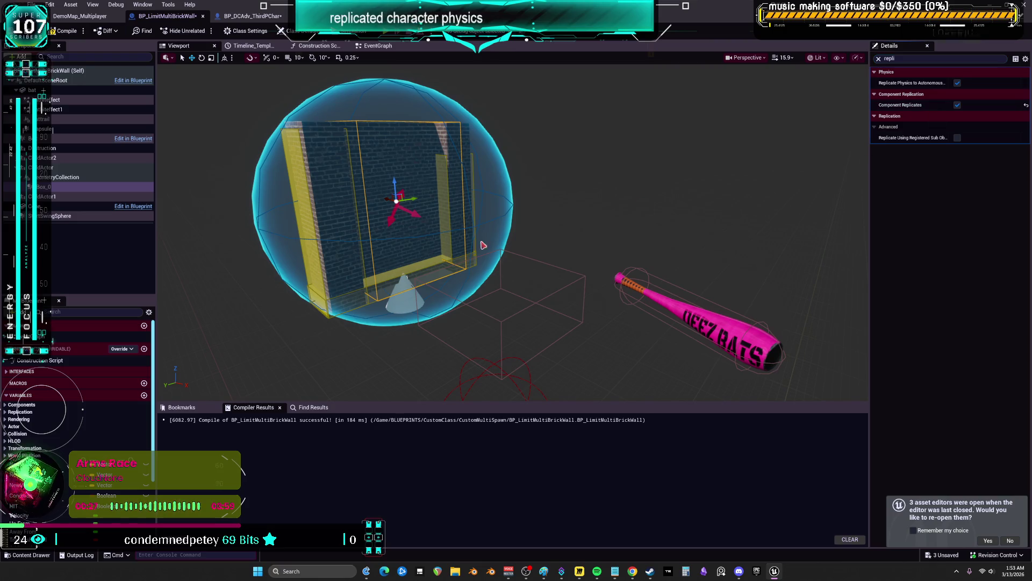
key("F7")
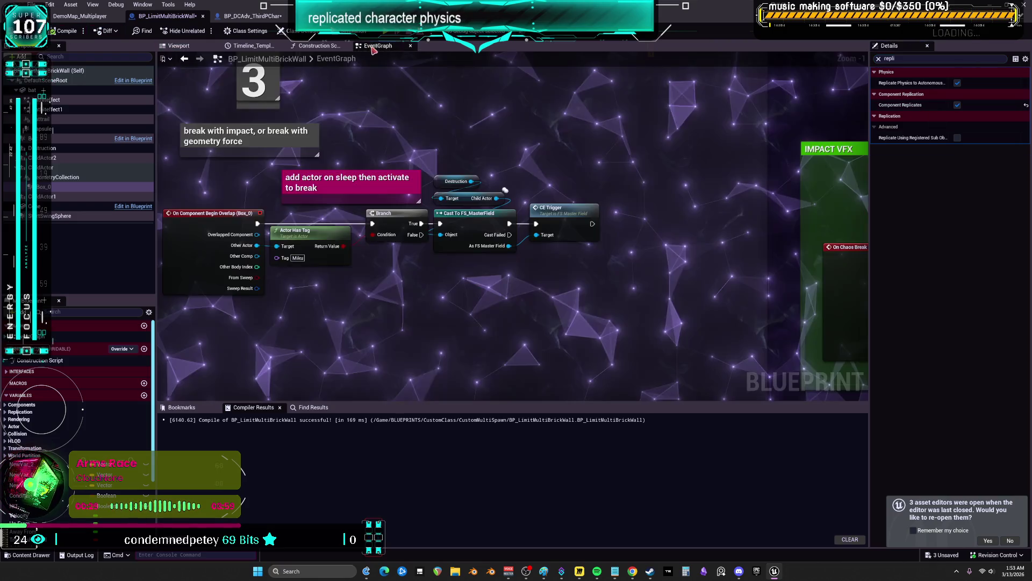
Return to the DemoMap_Multiplayer level editor and open the Window viewports list.
left_click(378, 45)
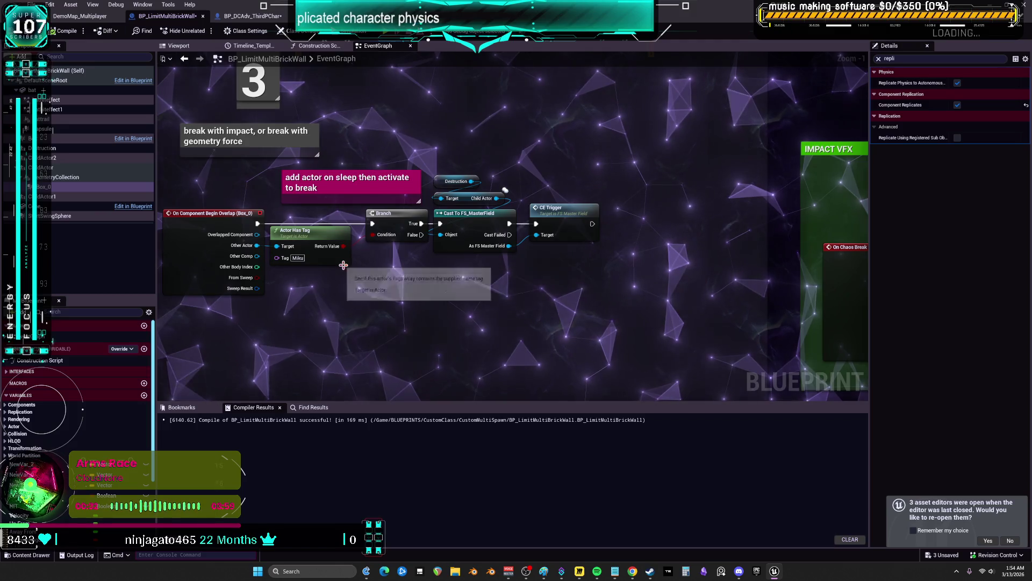
scroll(678, 185, "down", 1)
mouse_move(677, 186)
left_mouse_down()
mouse_move(439, 179)
mouse_move(463, 194)
mouse_move(532, 195)
left_mouse_up()
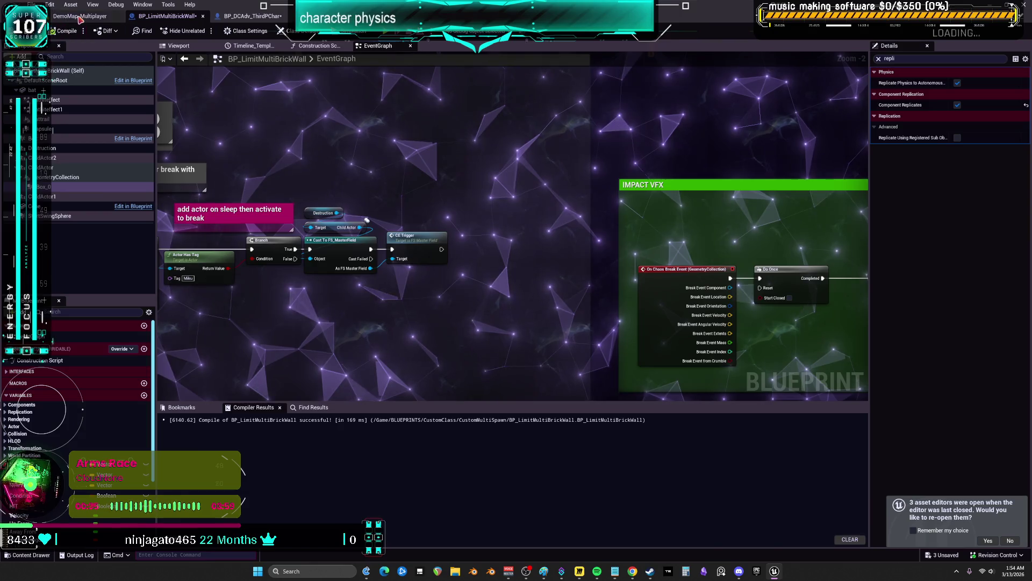
left_click(79, 16)
left_click(73, 5)
Open Viewport 1, locate the brick wall blueprint, and place a brick wall actor into the level.
mouse_move(172, 85)
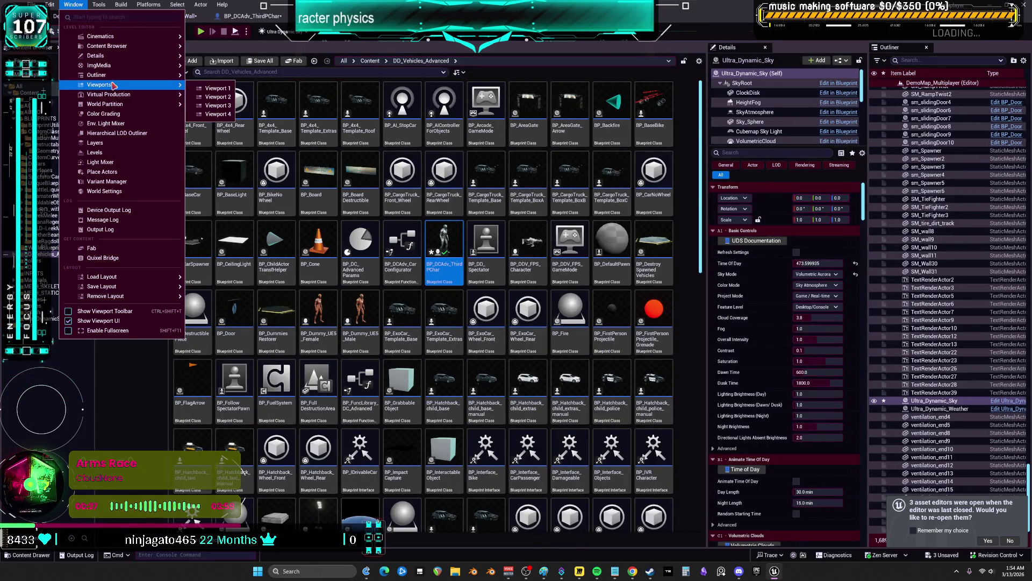
left_click(211, 88)
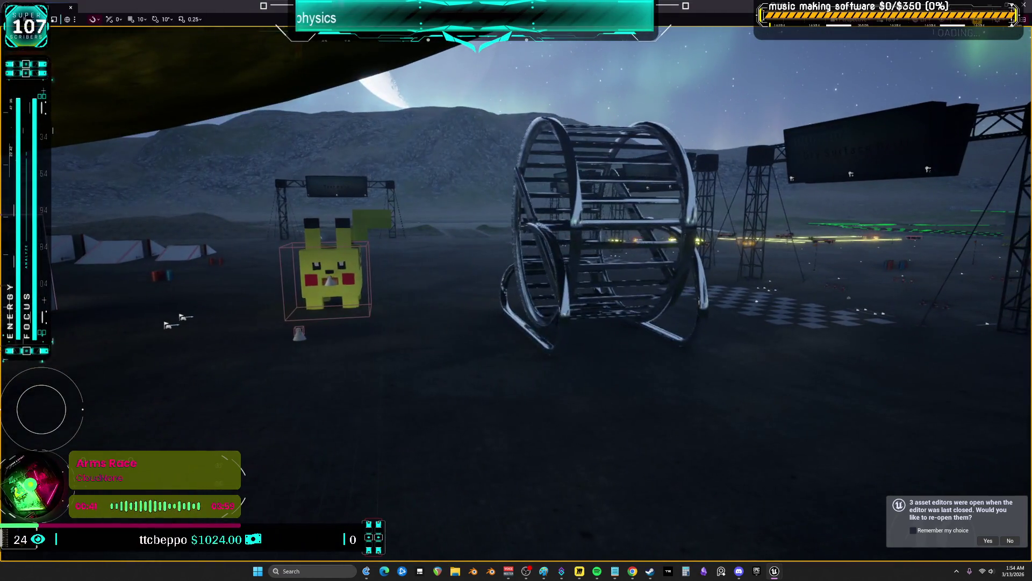
left_click_drag(499, 7, 499, 143)
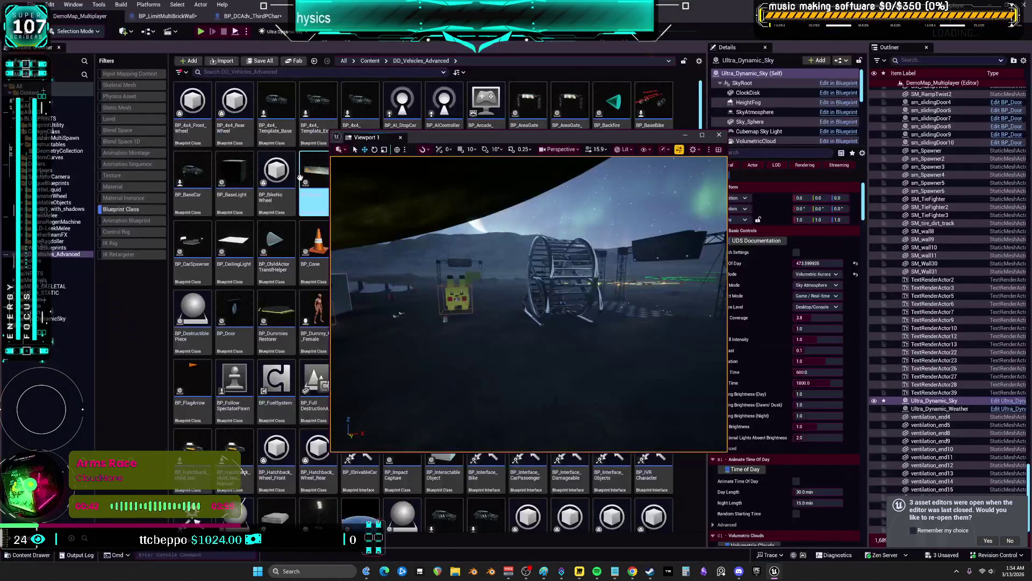
left_click(160, 16)
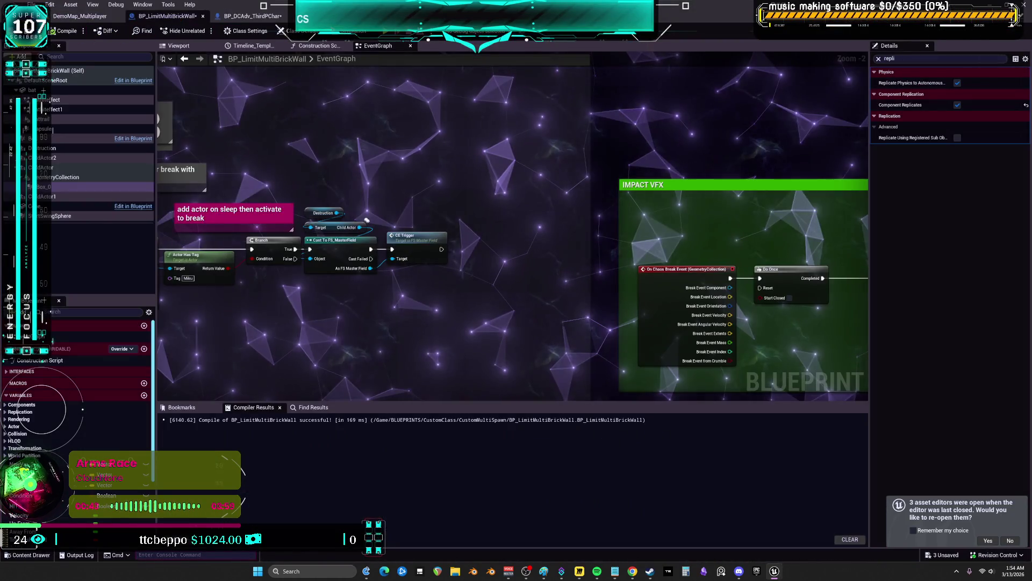
key("ctrl+b")
mouse_move(183, 102)
left_mouse_down()
mouse_move(491, 352)
mouse_move(502, 329)
mouse_move(512, 345)
left_mouse_up()
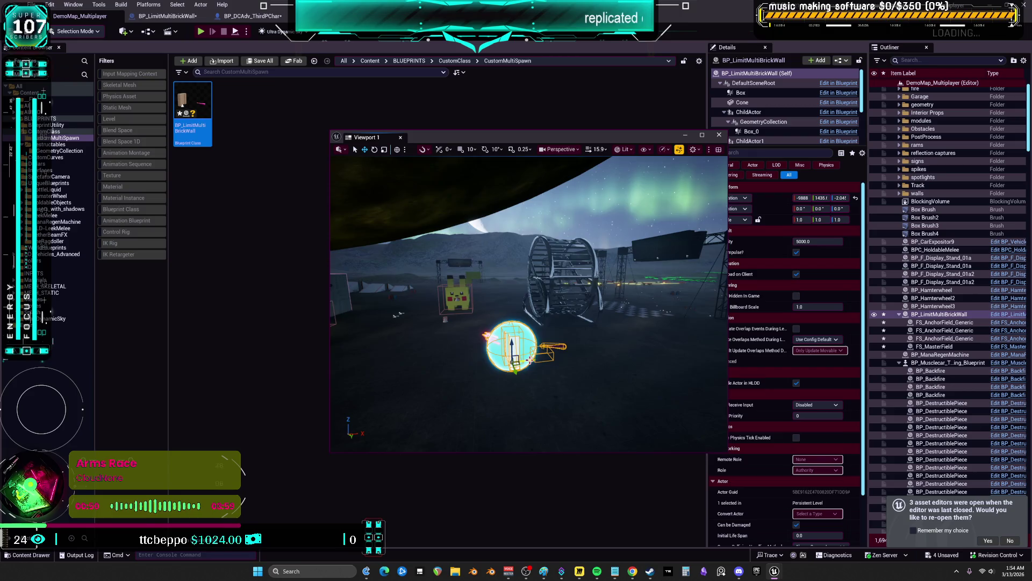
Reposition the camera around the new wall and start a multiplayer PIE session with Alt+P.
key("a")
key("a")
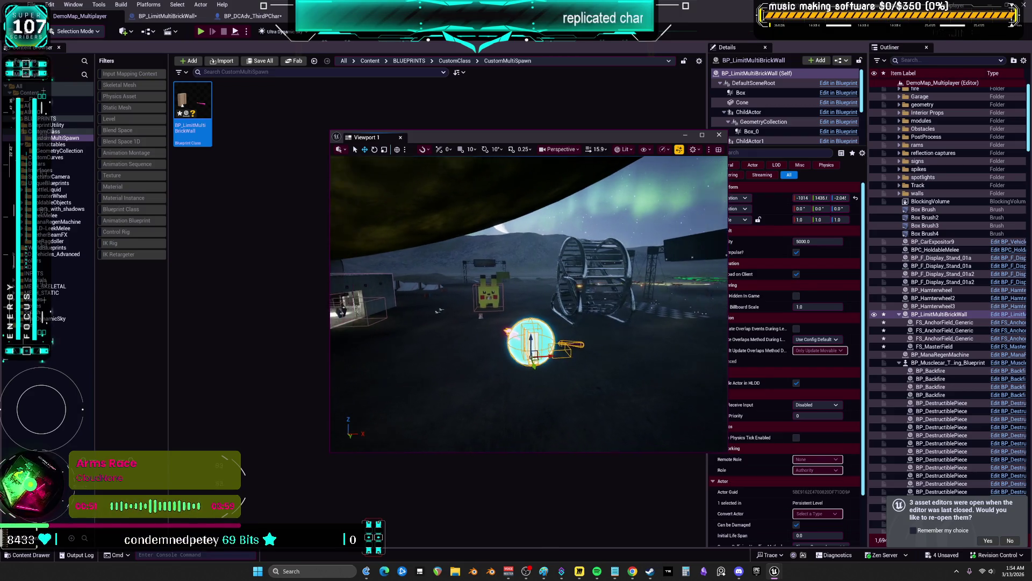
key("a")
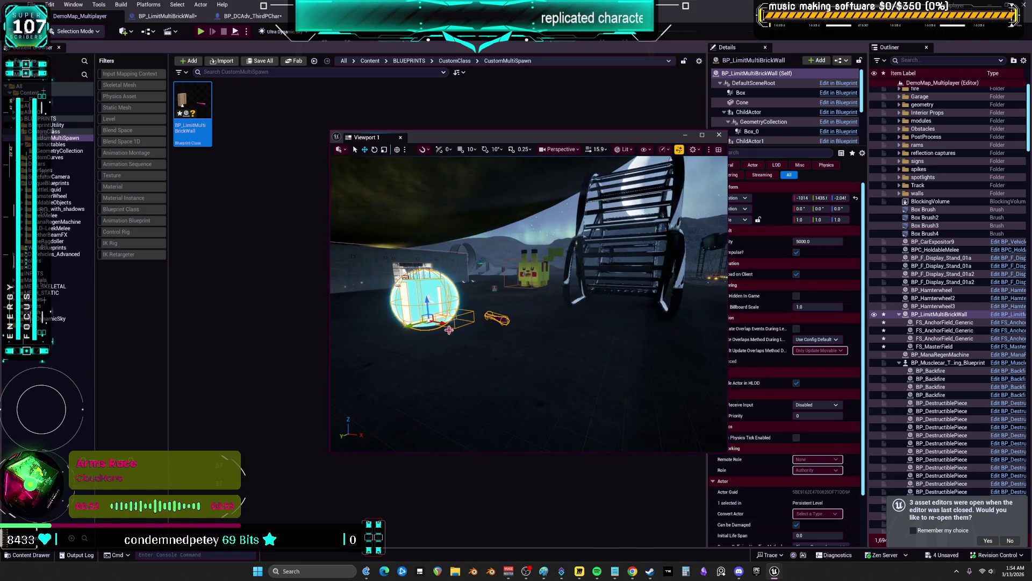
key("a")
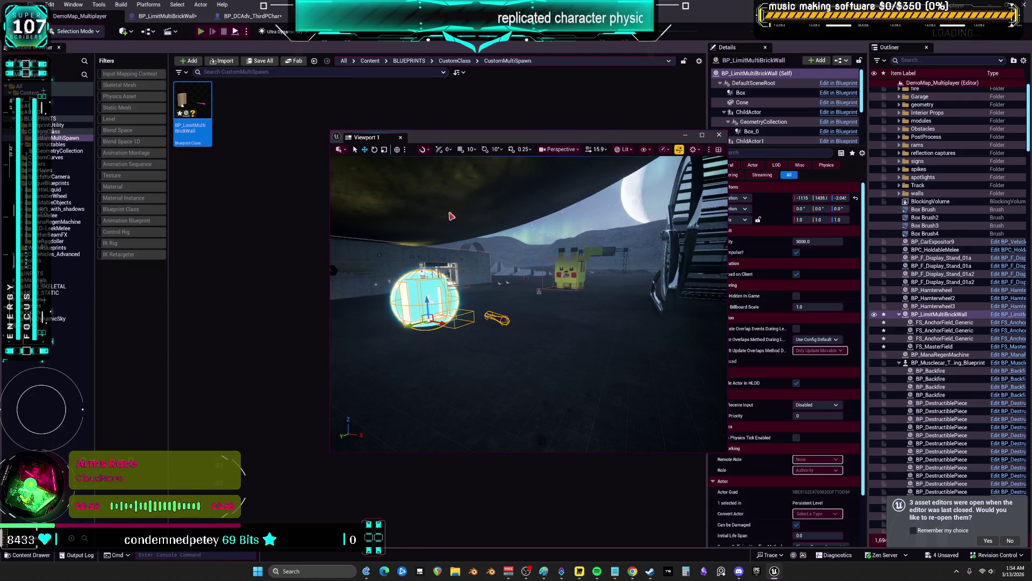
key("alt+p")
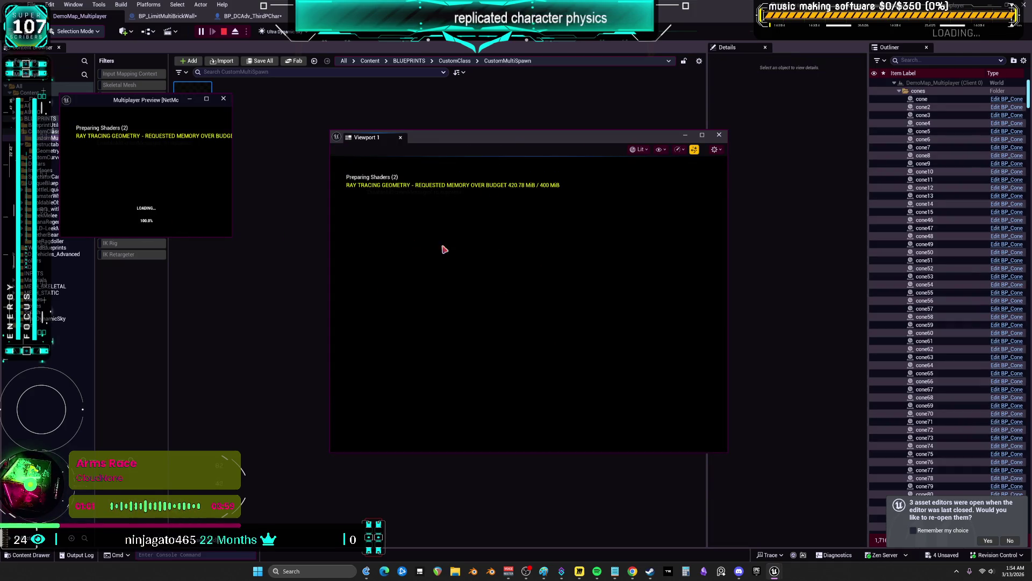
Run the character with WASD past the cars and stage structures, then stop play and close the message log.
key("w")
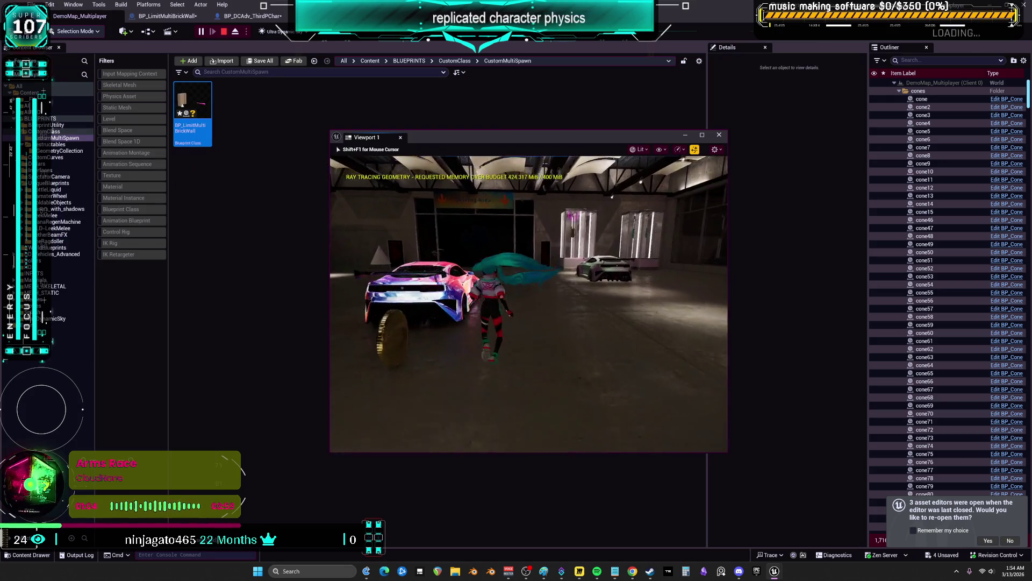
key("w")
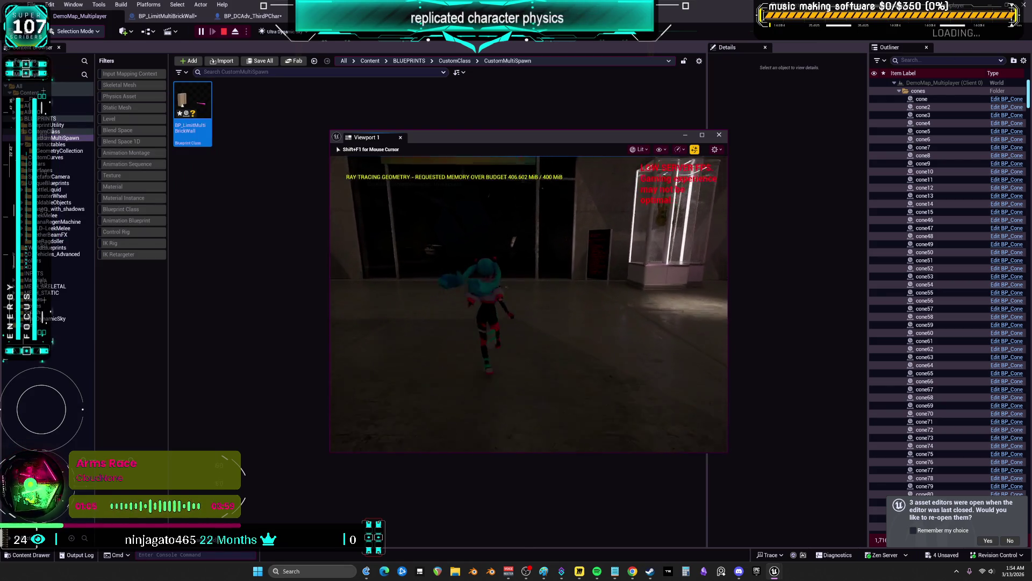
key("w")
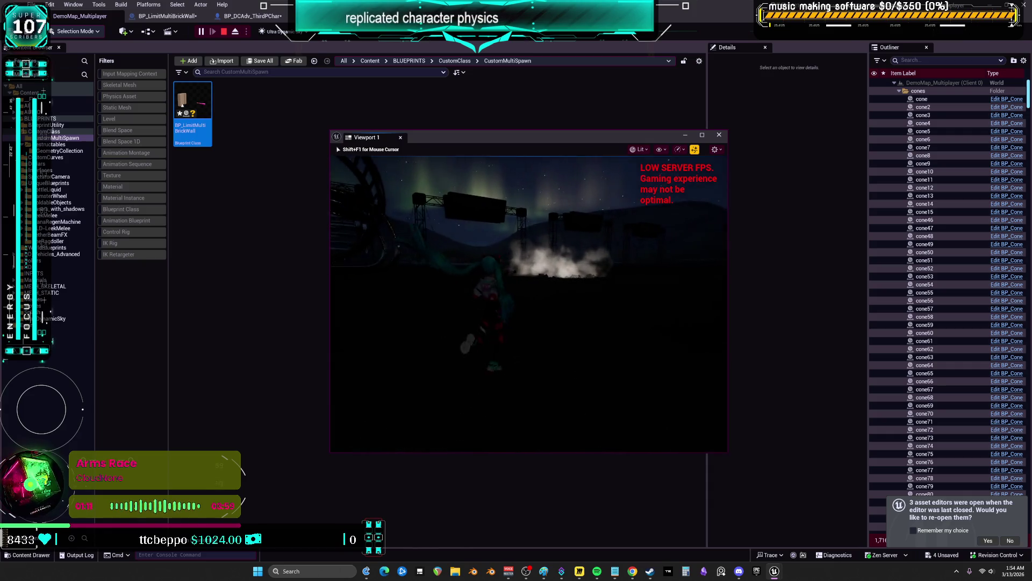
key("w")
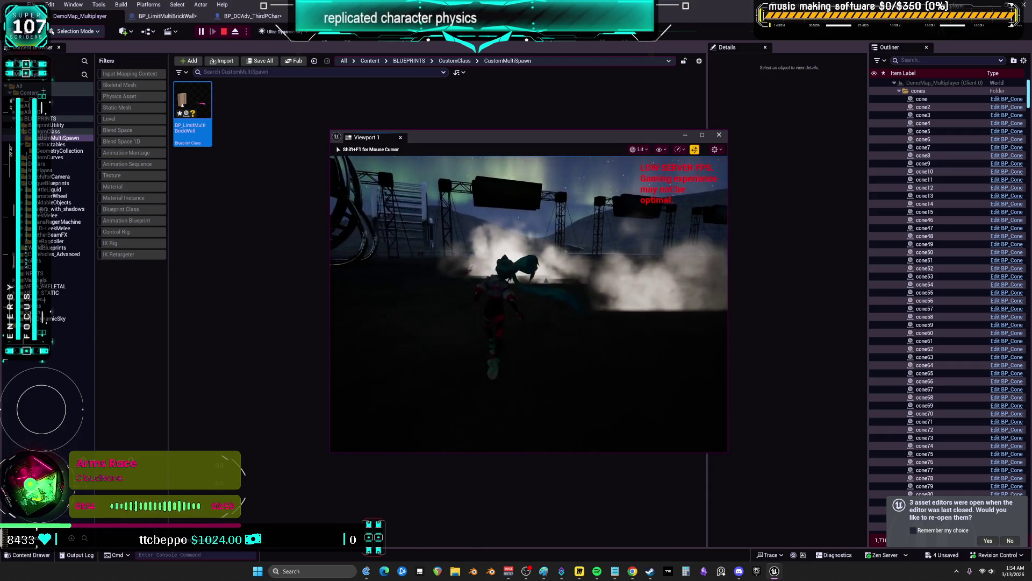
key("d")
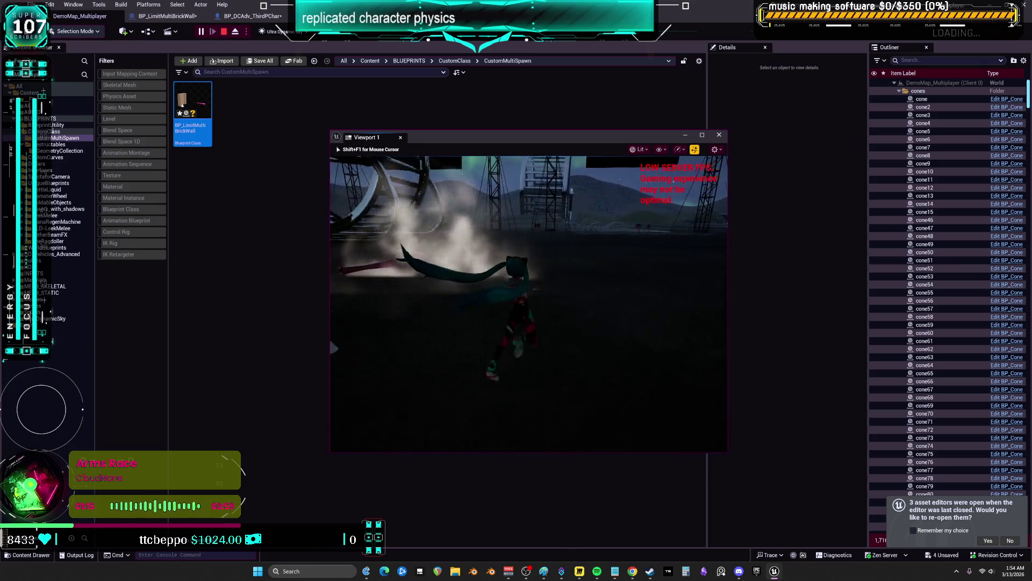
key("s")
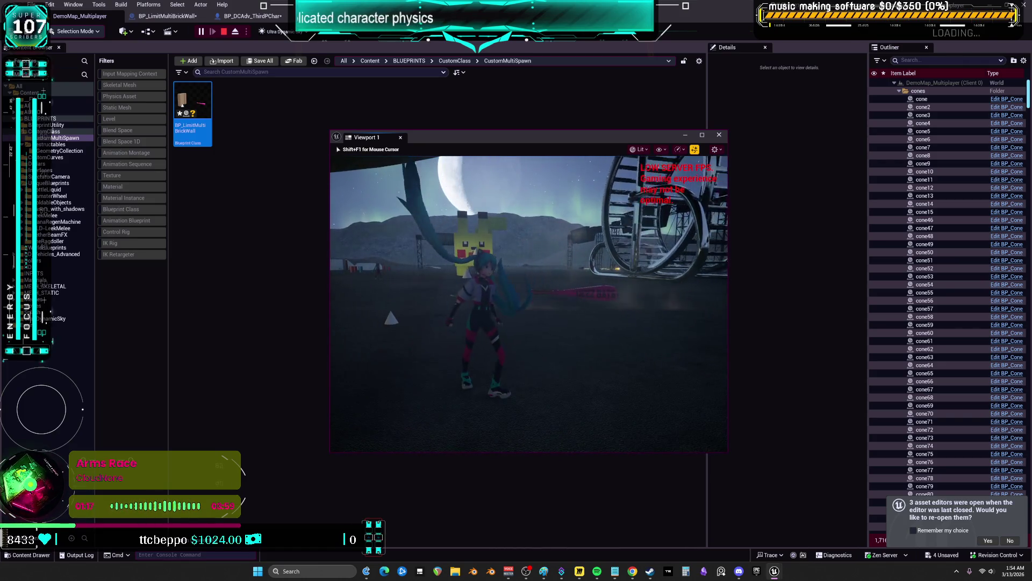
key("s")
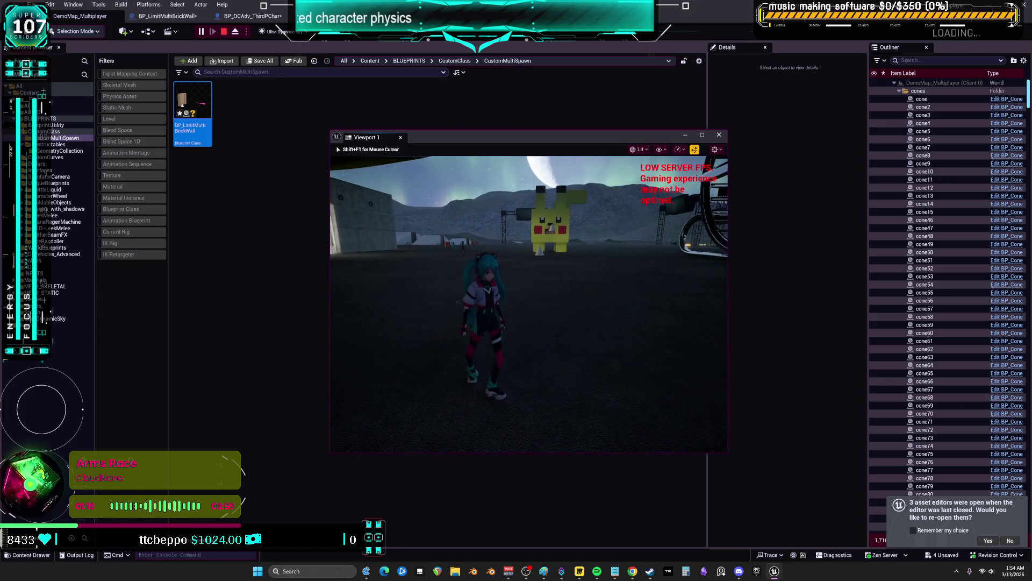
key("Escape")
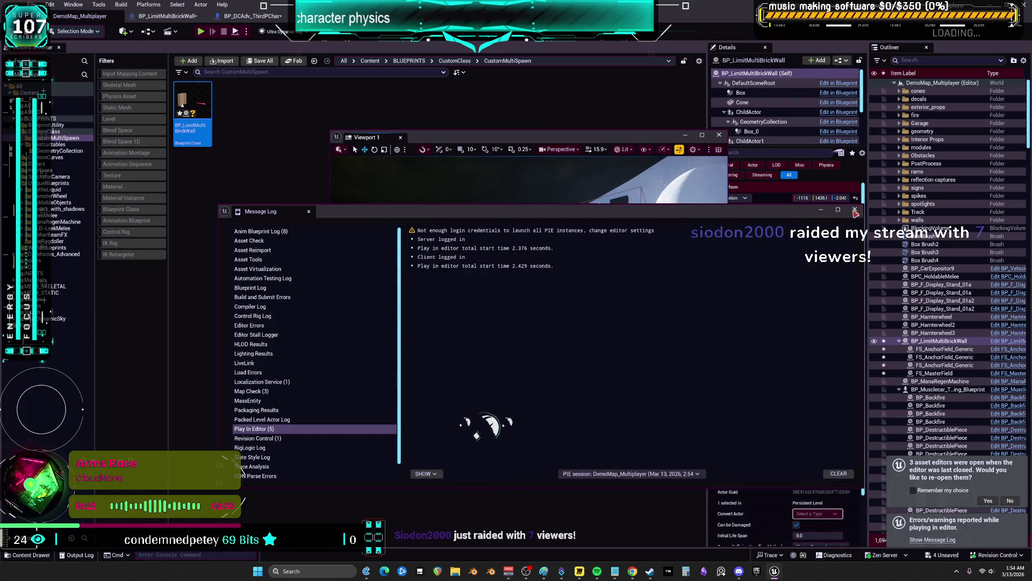
left_click(855, 211)
Bring the BP_LimitMultiBrickWall event graph forward and pan to the 'bat hit character' comment.
left_click(167, 17)
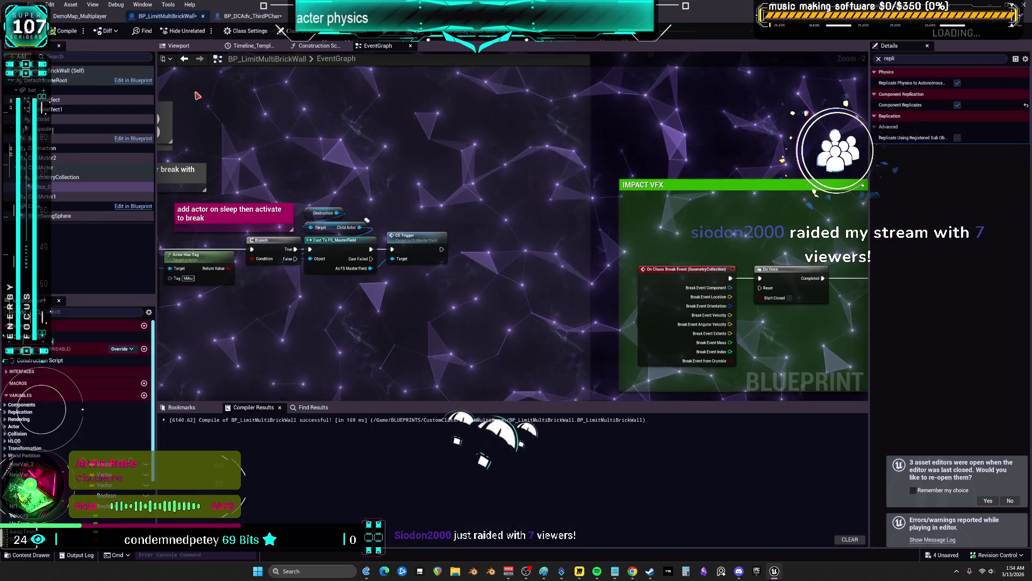
scroll(436, 186, "down", 2)
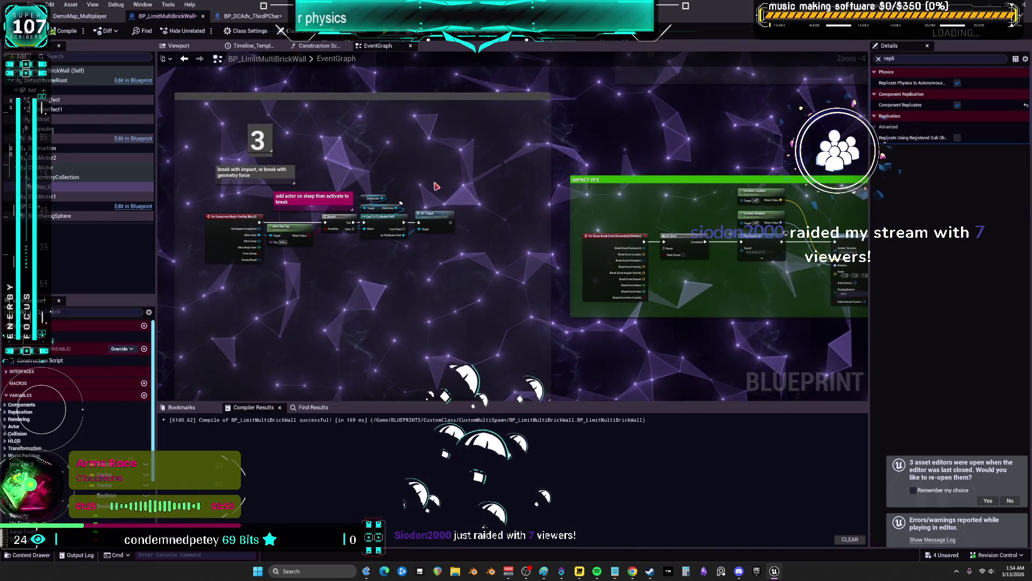
mouse_move(489, 205)
left_mouse_down()
mouse_move(547, 297)
mouse_move(456, 207)
mouse_move(506, 186)
left_mouse_up()
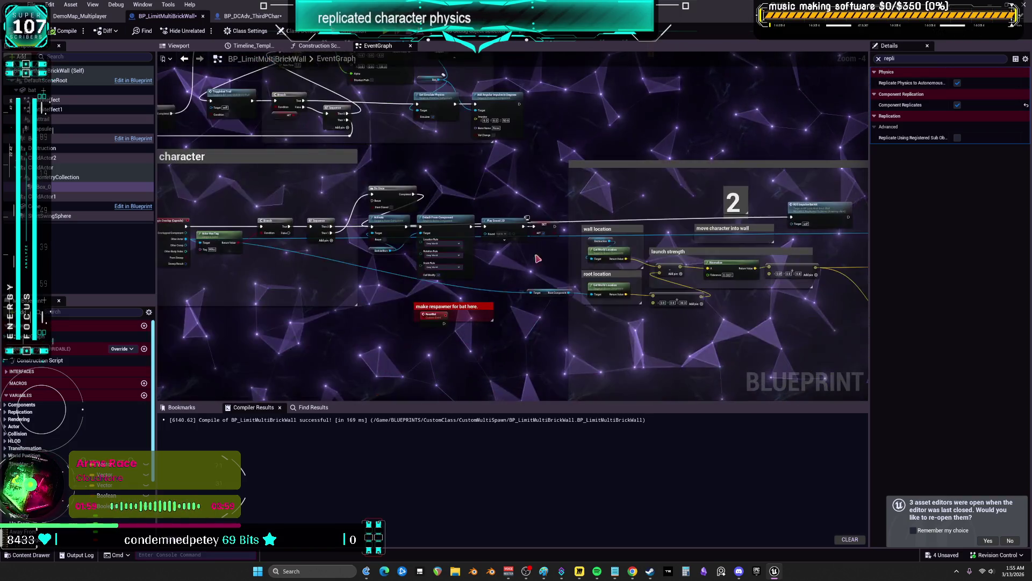
Resize the comment 3 box around the overlap trigger nodes and nudge the 'break with impact' note down.
scroll(688, 175, "up", 5)
left_click_drag(689, 175, 603, 155)
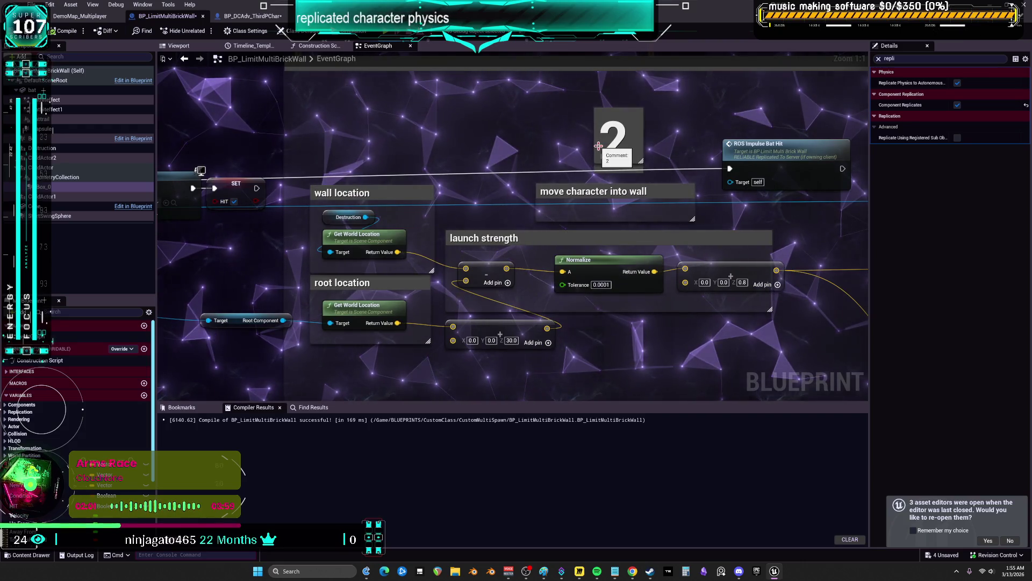
scroll(600, 161, "down", 2)
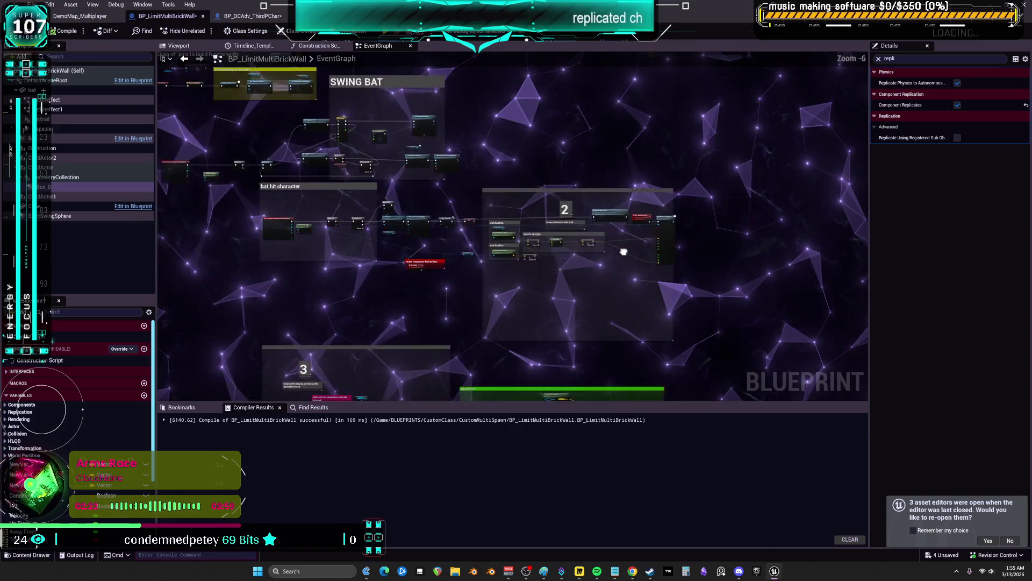
scroll(645, 215, "up", 1)
scroll(753, 215, "down", 3)
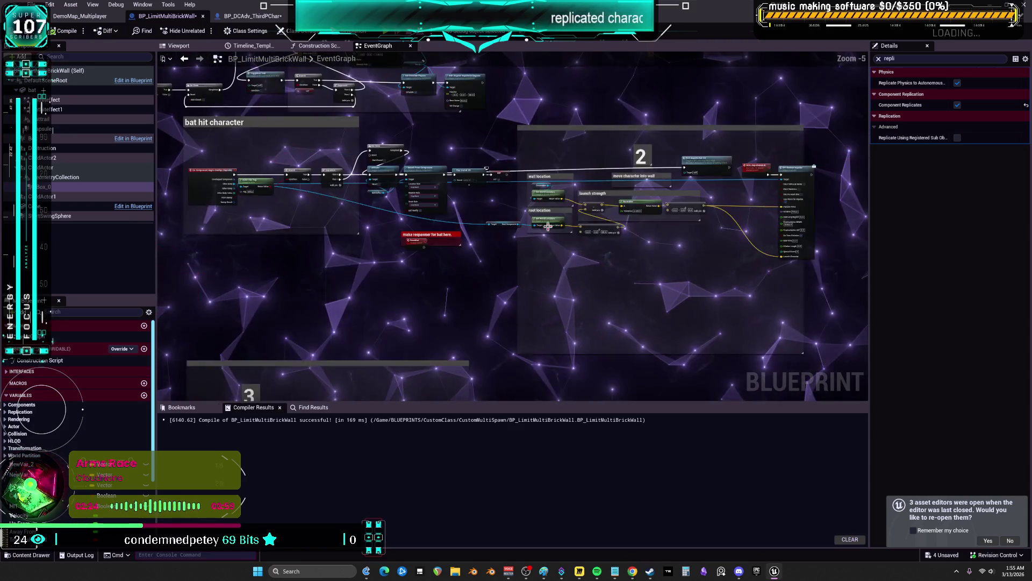
scroll(532, 161, "up", 1)
scroll(628, 272, "down", 3)
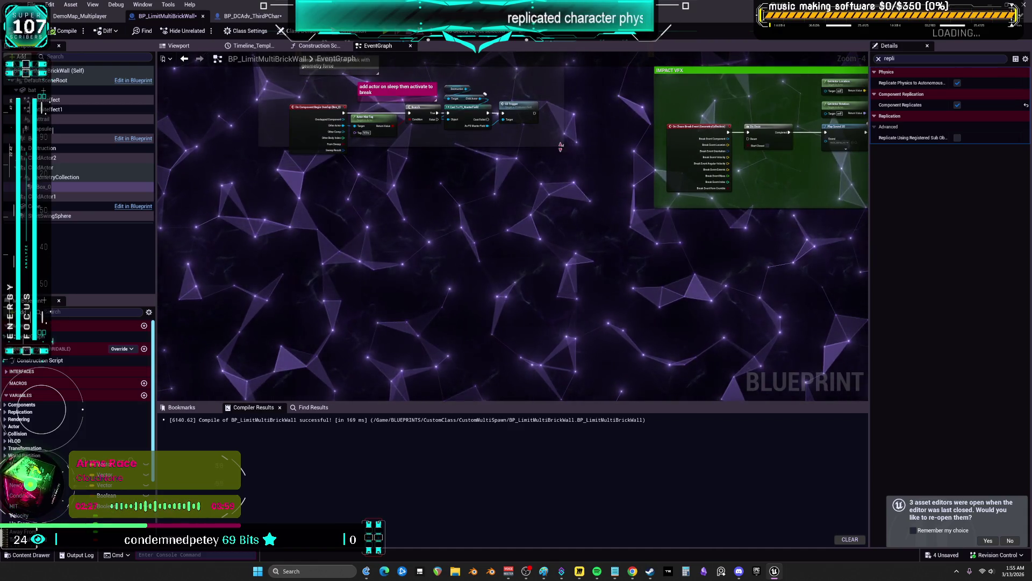
scroll(572, 232, "up", 2)
scroll(652, 301, "down", 1)
mouse_move(255, 116)
left_mouse_down()
mouse_move(351, 207)
mouse_move(329, 212)
mouse_move(269, 269)
left_mouse_up()
left_click_drag(350, 237, 350, 240)
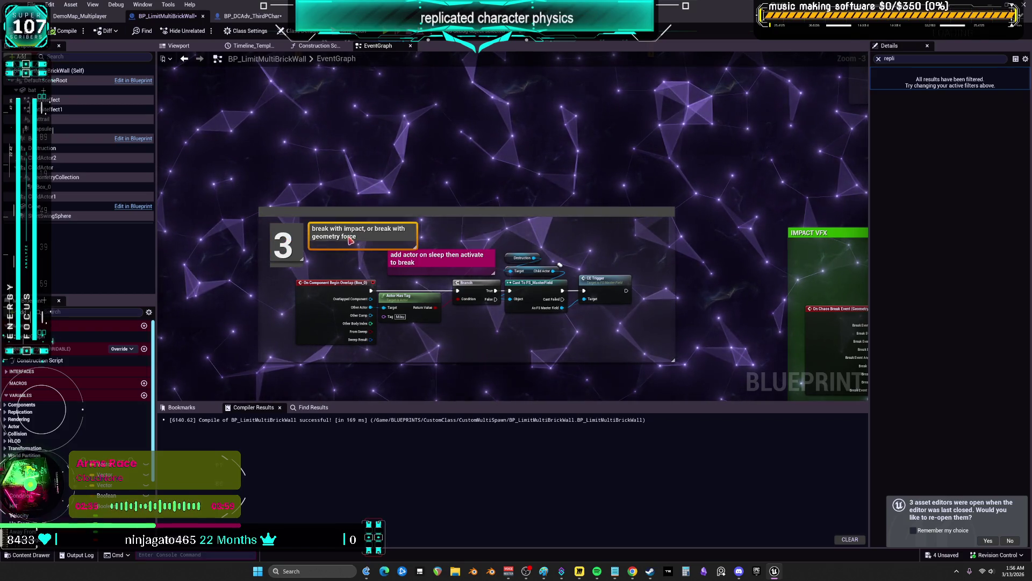
Nudge the add-actor-on-sleep comment and On Component Begin Overlap node into place, then recompile BP_LimitMultiBrickWall.
left_click_drag(448, 263, 490, 235)
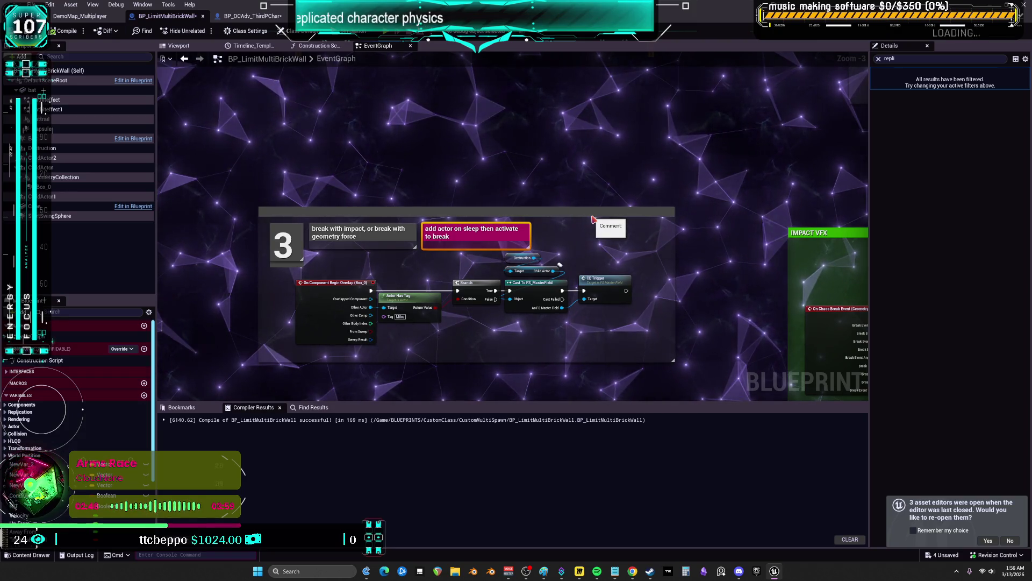
left_click(327, 297)
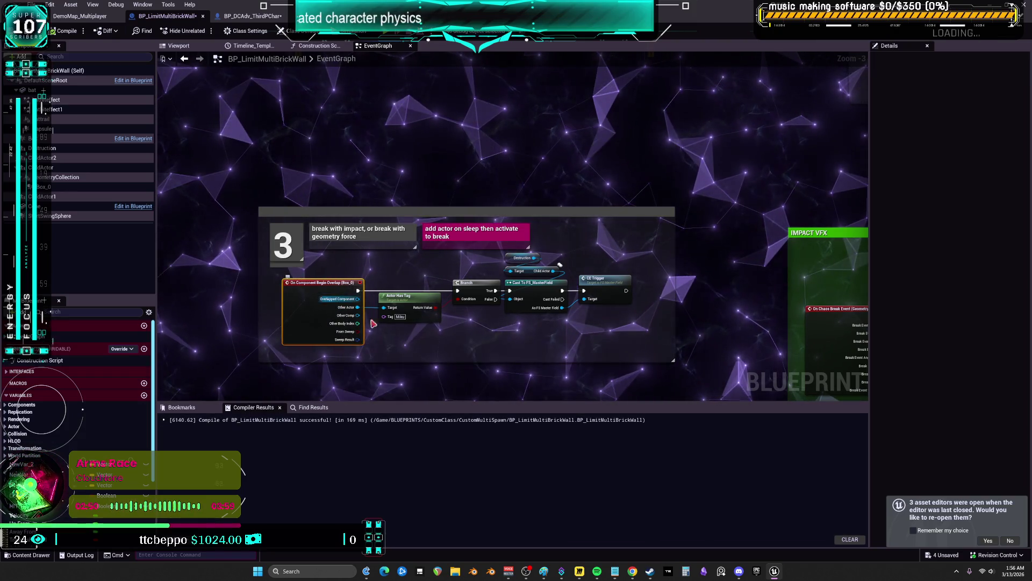
left_click_drag(358, 310, 345, 310)
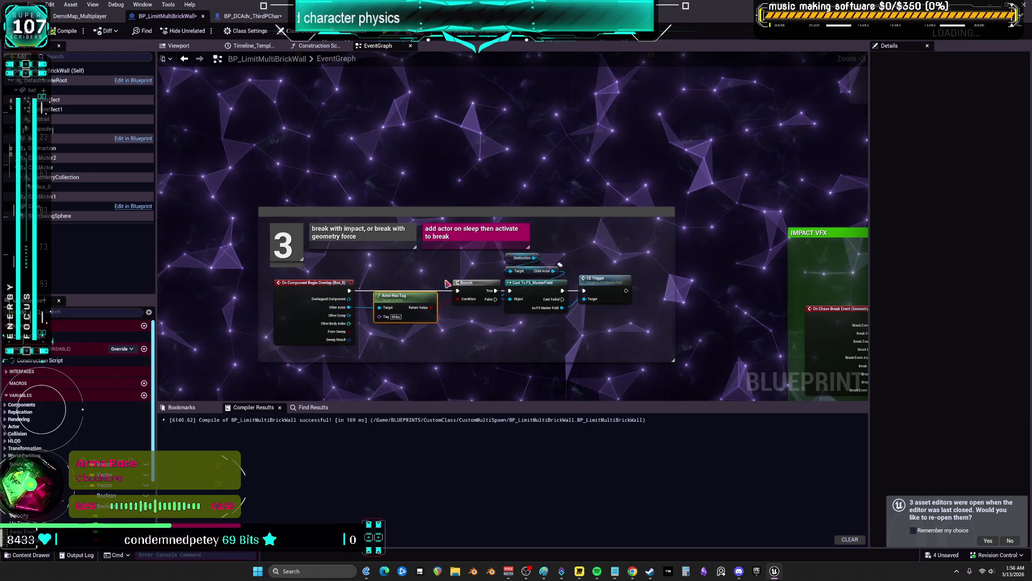
mouse_move(668, 256)
left_mouse_down()
mouse_move(527, 248)
mouse_move(525, 187)
mouse_move(484, 176)
mouse_move(354, 189)
mouse_move(535, 207)
mouse_move(548, 307)
left_mouse_up()
scroll(534, 207, "down", 2)
scroll(232, 220, "up", 6)
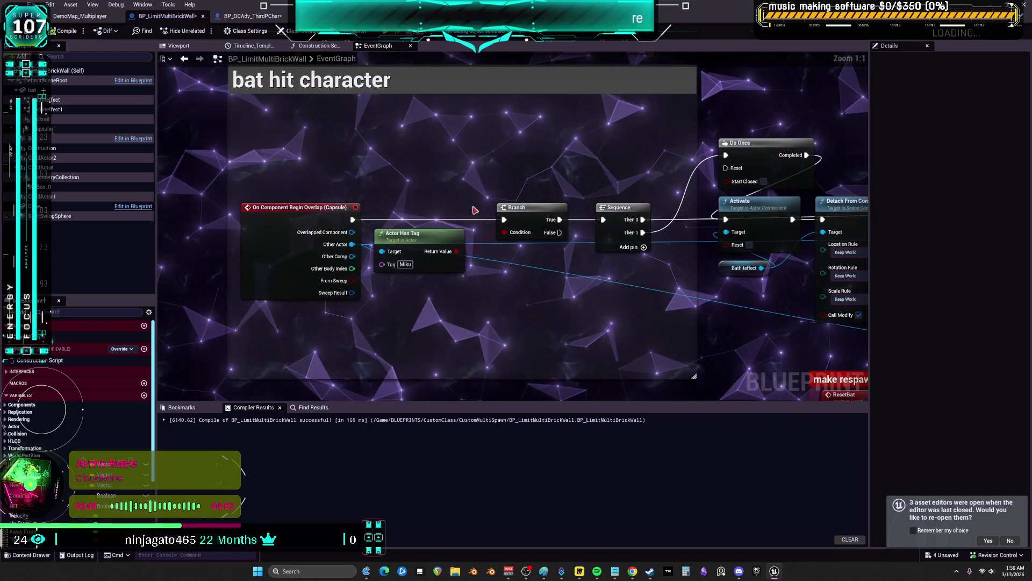
scroll(454, 193, "down", 3)
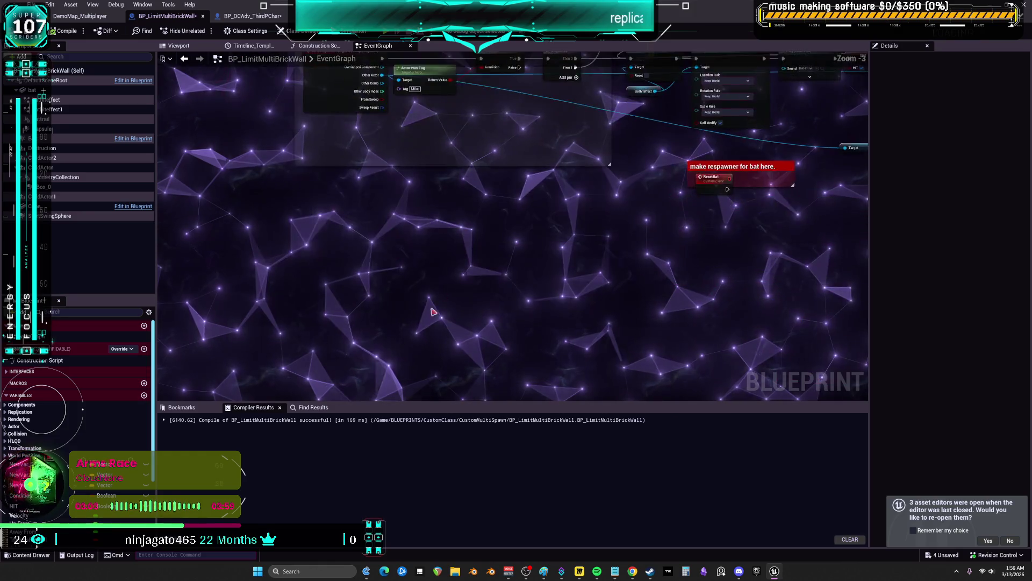
left_click_drag(438, 295, 483, 205)
scroll(452, 172, "up", 3)
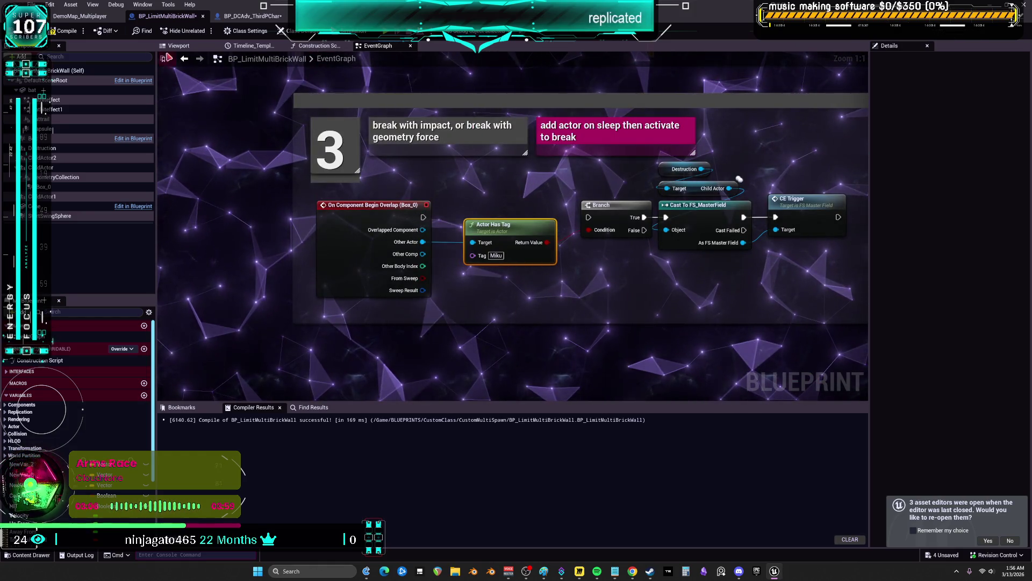
key("F7")
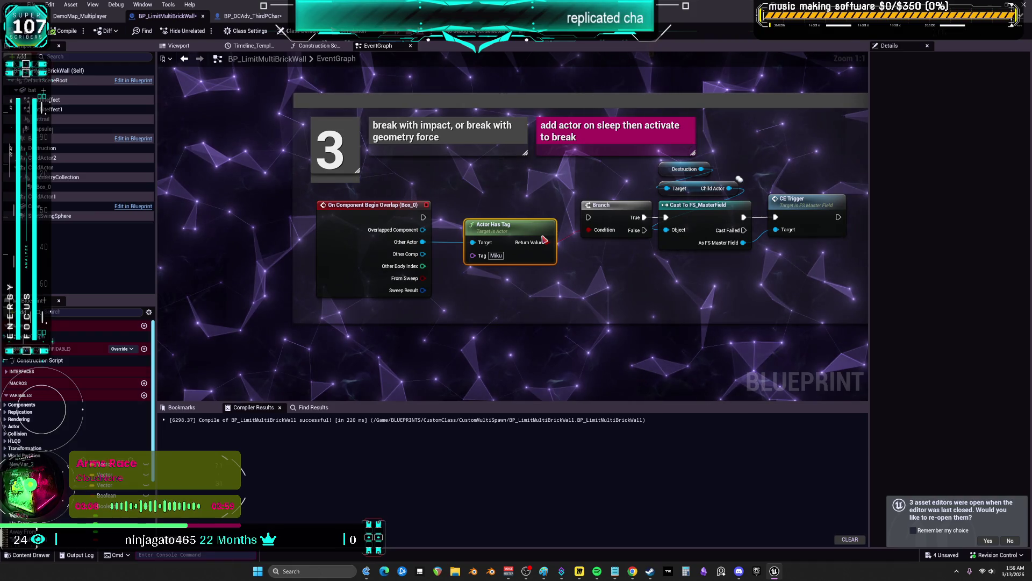
Run a multiplayer play test and walk the client character toward the dust clouds.
key("alt+p")
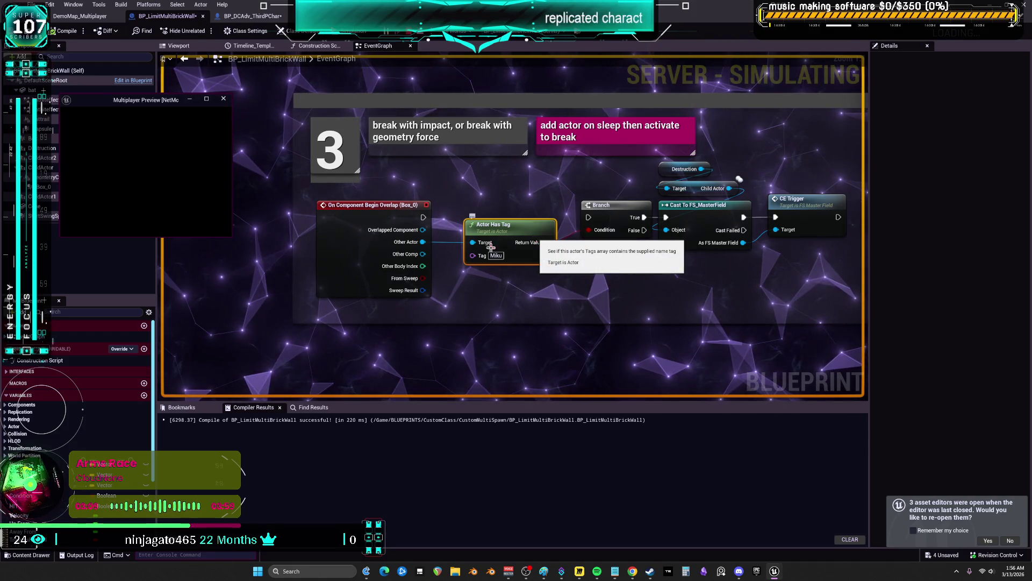
left_click(91, 20)
left_click(526, 301)
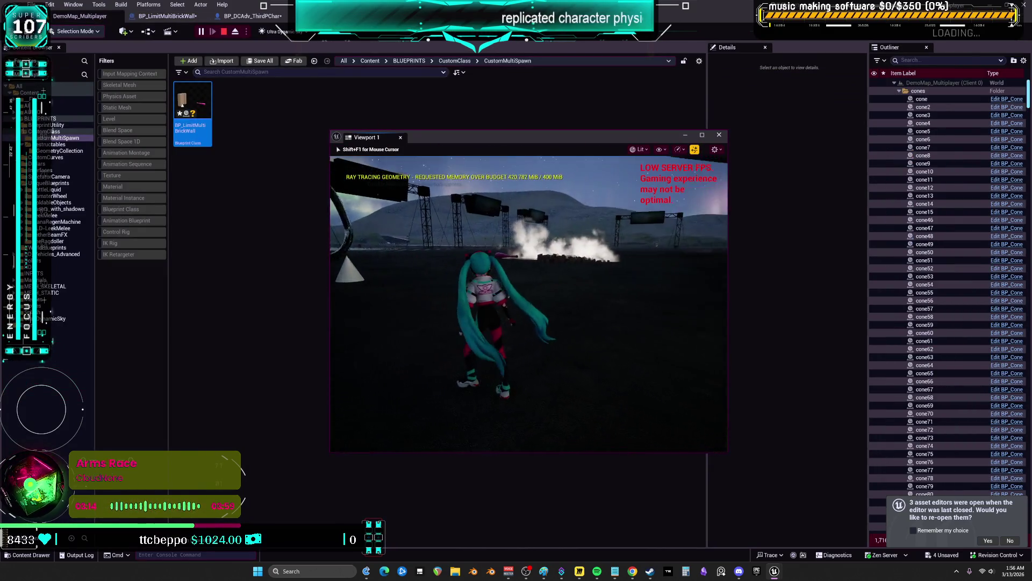
key("w")
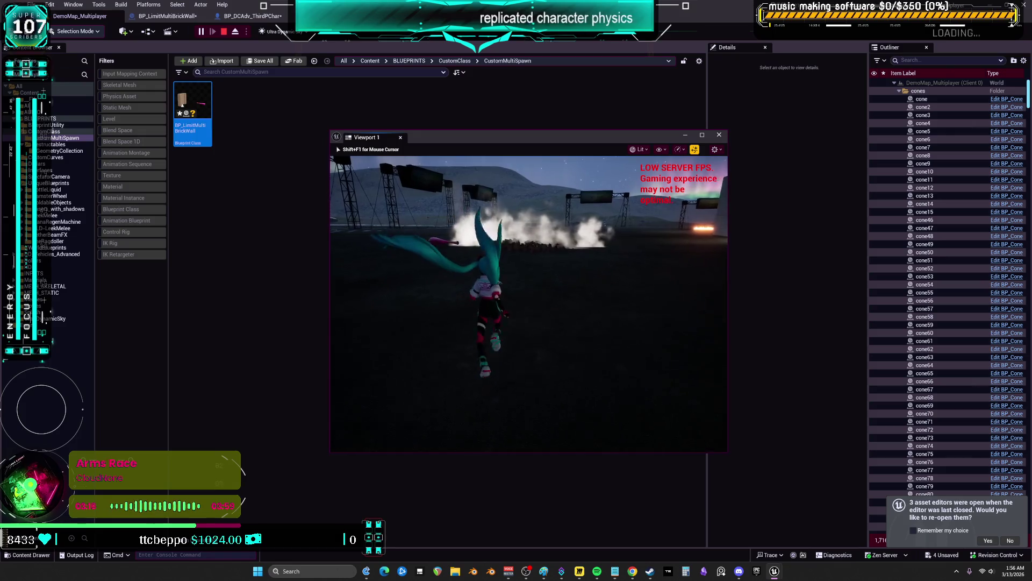